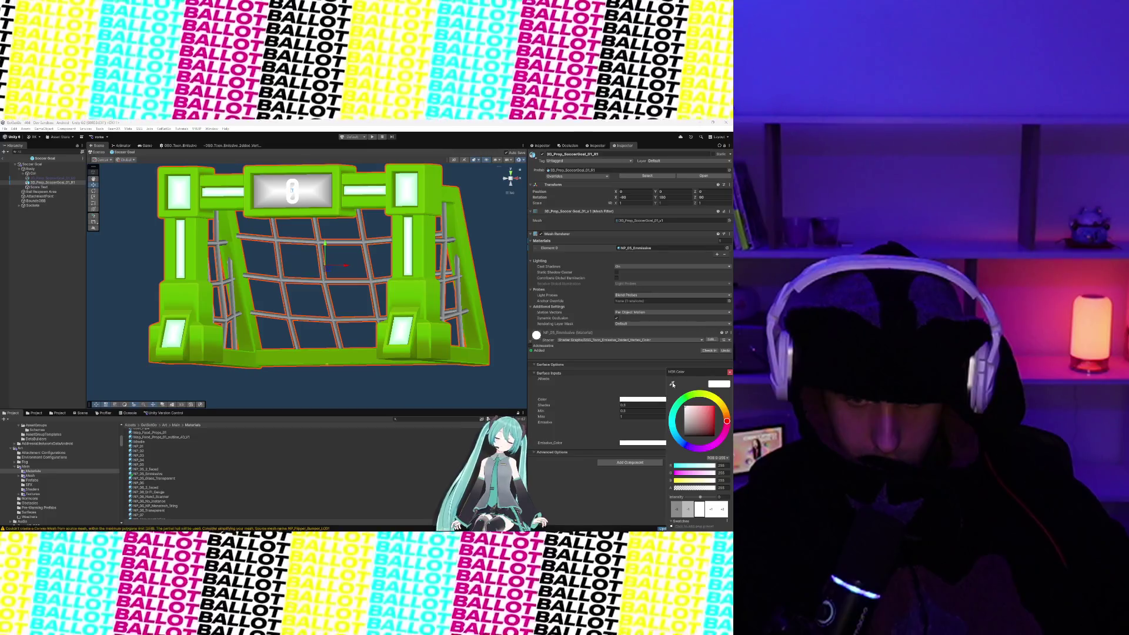
# - Sample the goal's green as the emission colour, then orbit the view to face the goal
pyautogui.click(406, 294)
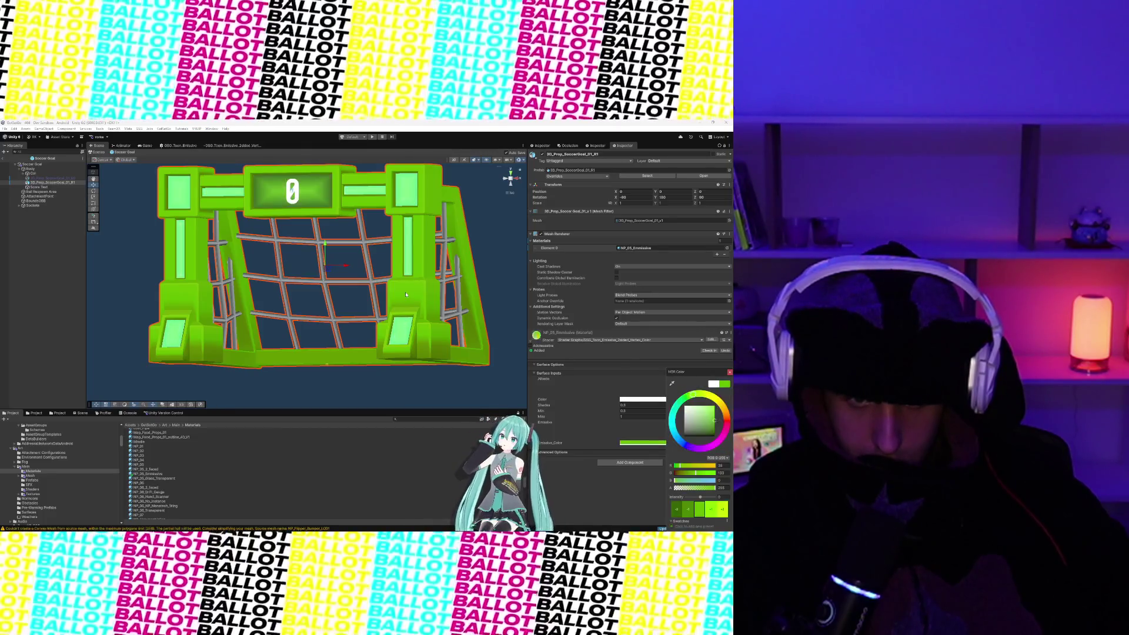
pyautogui.click(358, 410)
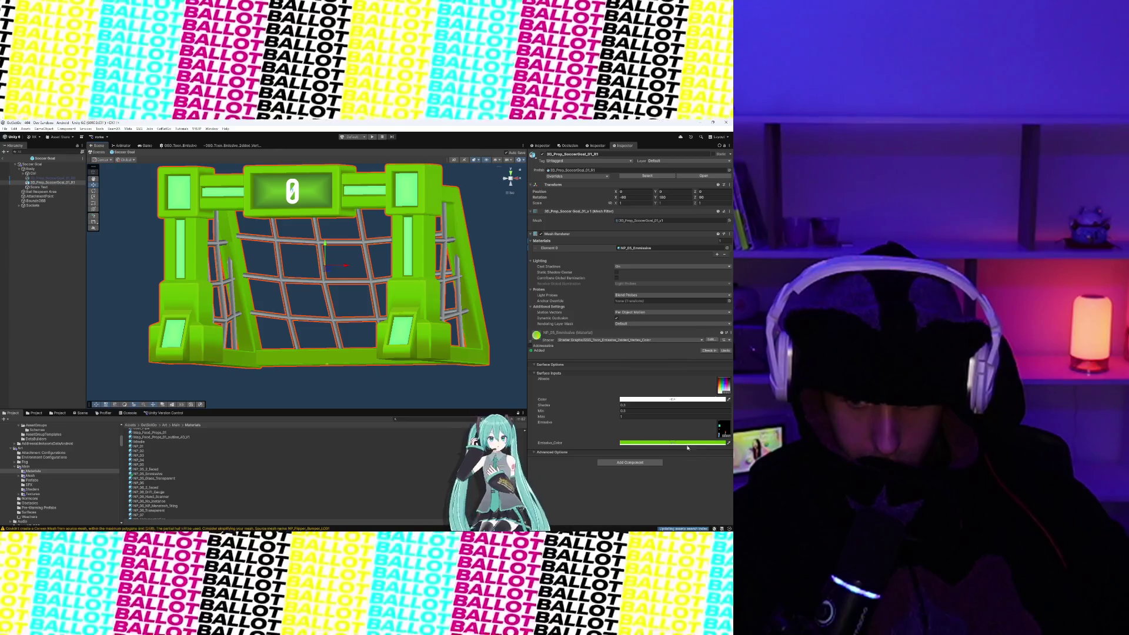
pyautogui.moveTo(346, 338)
pyautogui.mouseDown()
pyautogui.moveTo(315, 335)
pyautogui.moveTo(344, 314)
pyautogui.moveTo(310, 328)
pyautogui.moveTo(384, 351)
pyautogui.moveTo(290, 342)
pyautogui.moveTo(302, 348)
pyautogui.mouseUp()
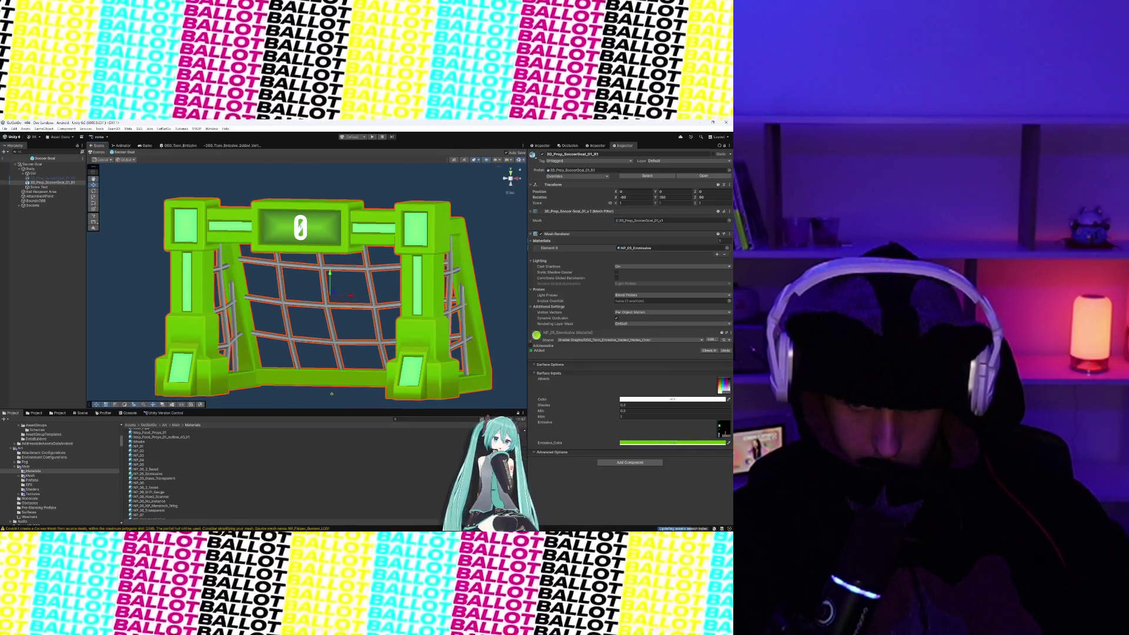
# - Clear the goal material's Emissive texture slot to None and deselect the goal
pyautogui.click(727, 436)
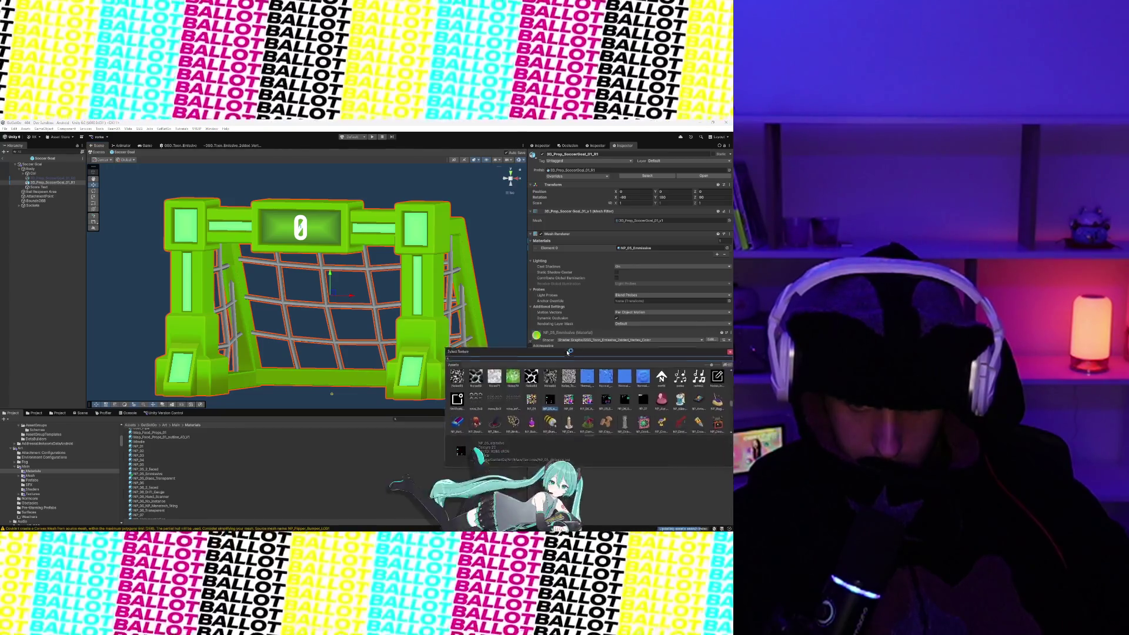
pyautogui.scroll(5, 520, 360)
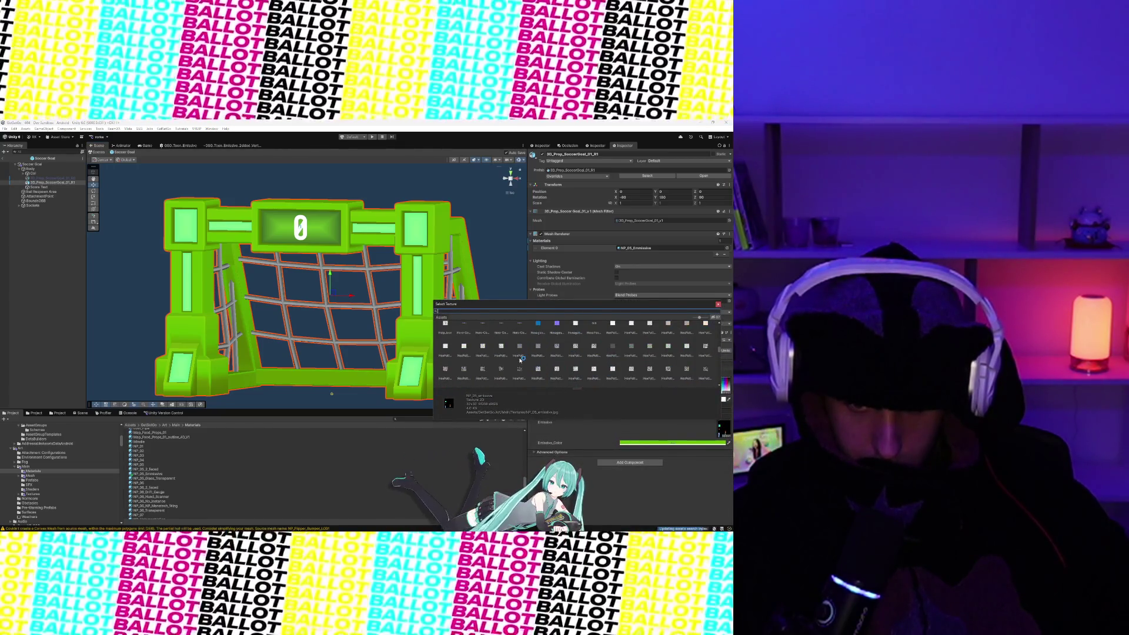
pyautogui.scroll(5, 520, 359)
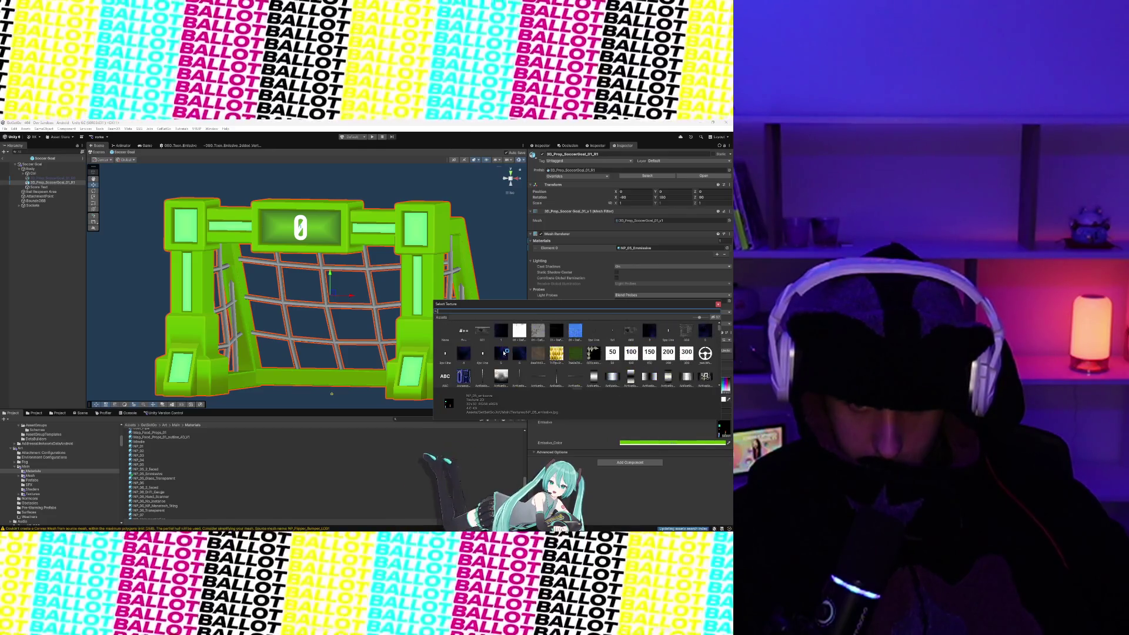
pyautogui.scroll(2, 431, 331)
pyautogui.doubleClick(445, 331)
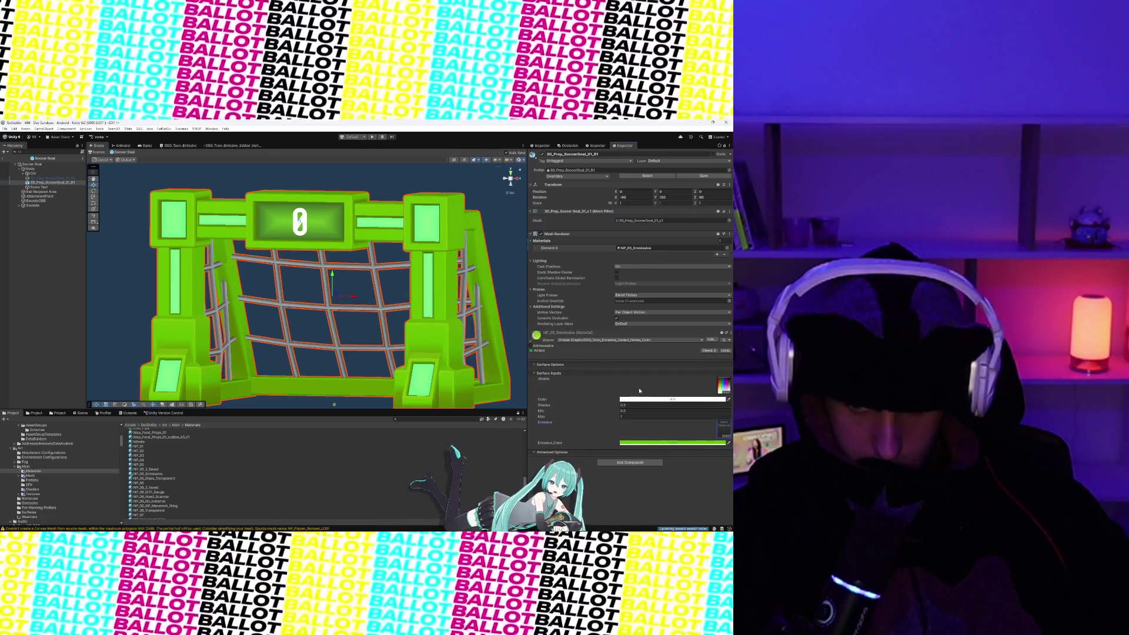
pyautogui.click(413, 186)
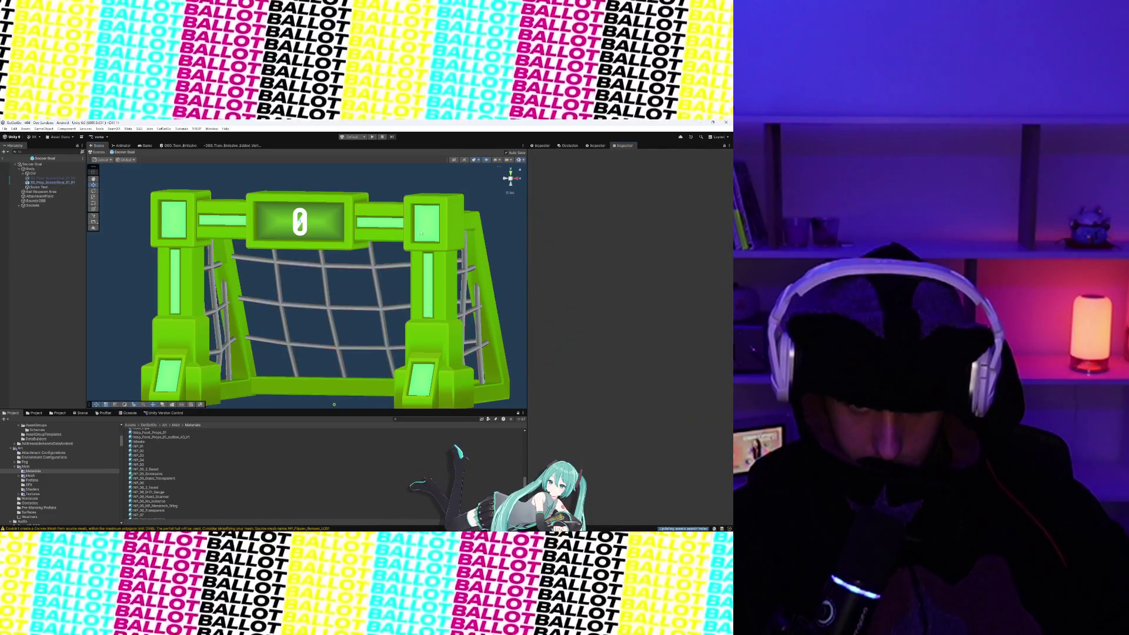
# - Reselect the soccer goal and switch its Mesh Renderer Cast Shadows to Off
pyautogui.click(426, 240)
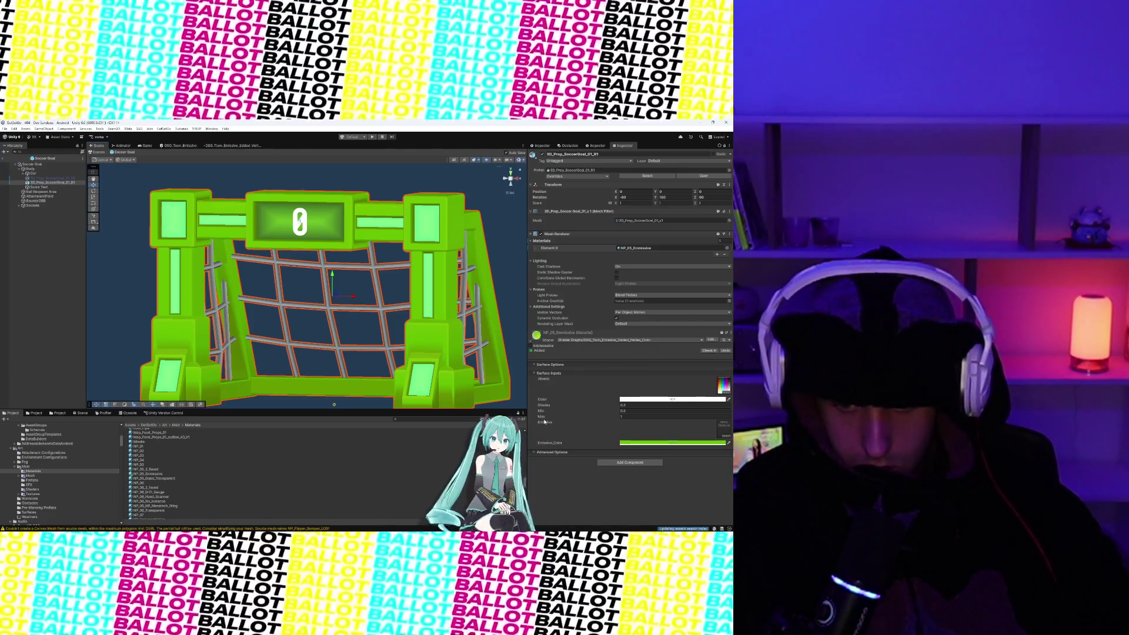
pyautogui.scroll(-3, 450, 283)
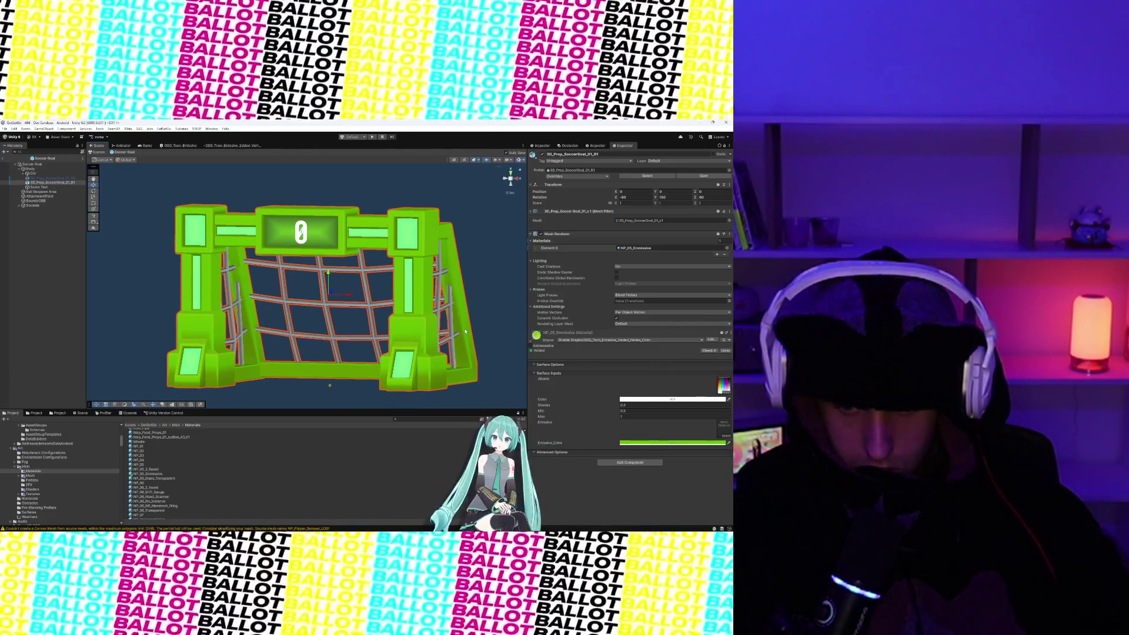
pyautogui.click(534, 452)
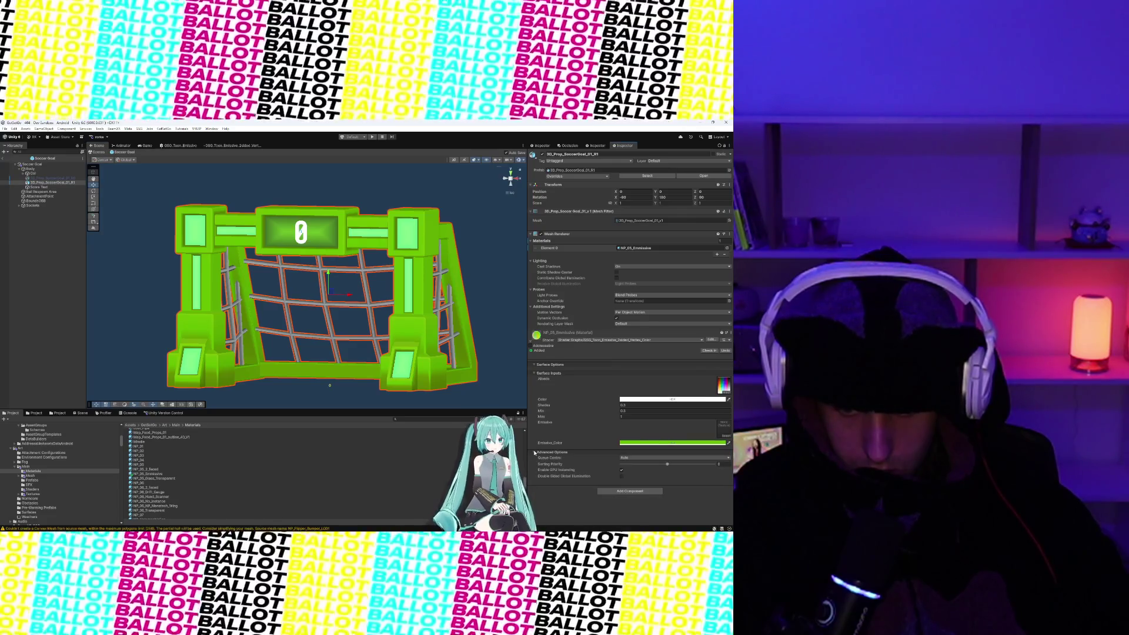
pyautogui.click(535, 452)
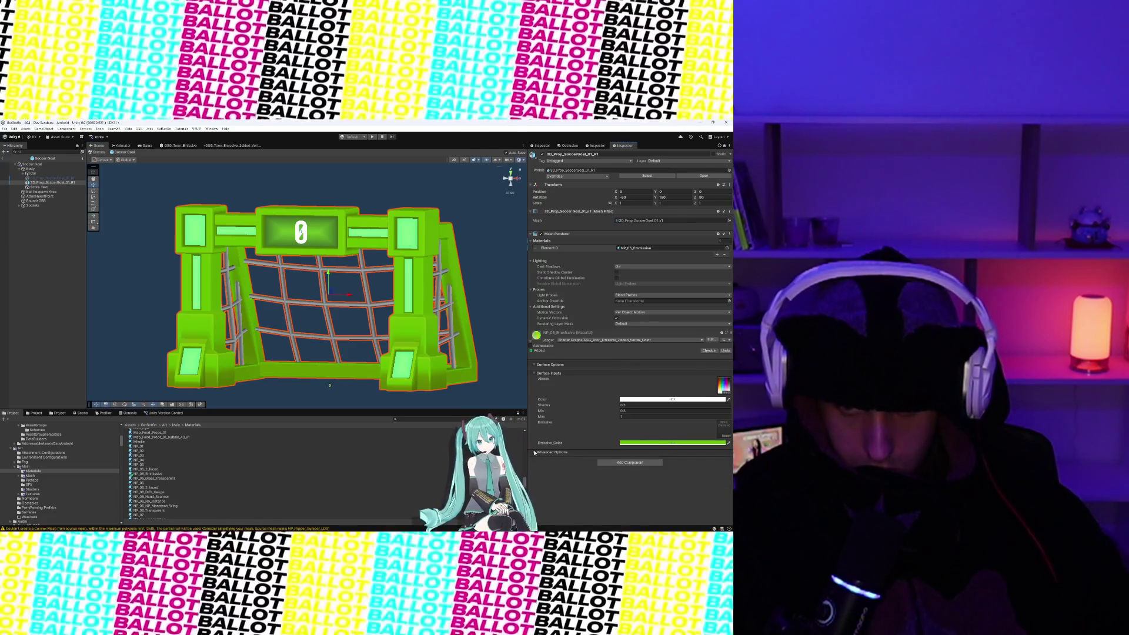
pyautogui.click(627, 268)
pyautogui.click(629, 274)
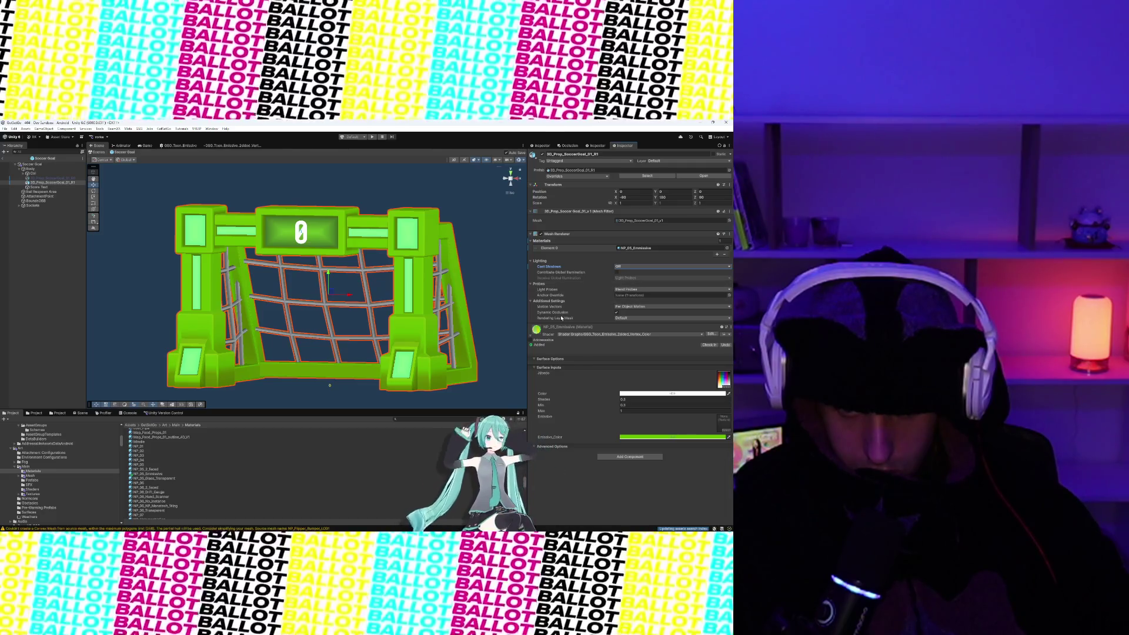
pyautogui.moveTo(406, 291)
pyautogui.mouseDown()
pyautogui.moveTo(429, 289)
pyautogui.moveTo(411, 286)
pyautogui.mouseUp()
pyautogui.click(619, 306)
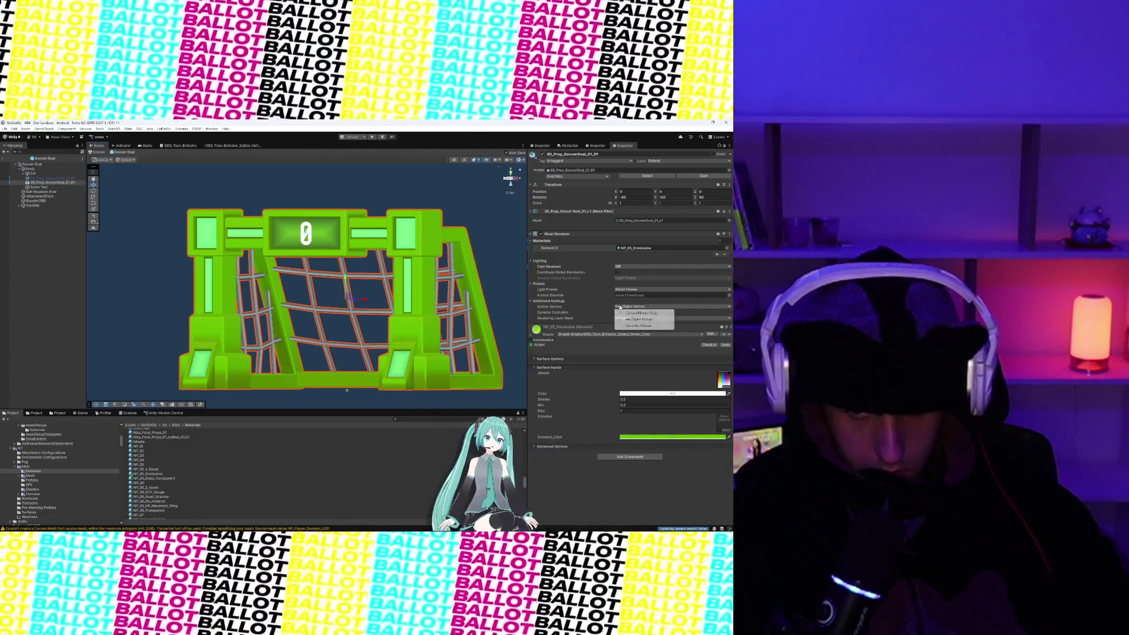
# - Keep Motion Vectors on Per Object Motion, set Light Probes to Off, then deselect the goal
pyautogui.click(559, 307)
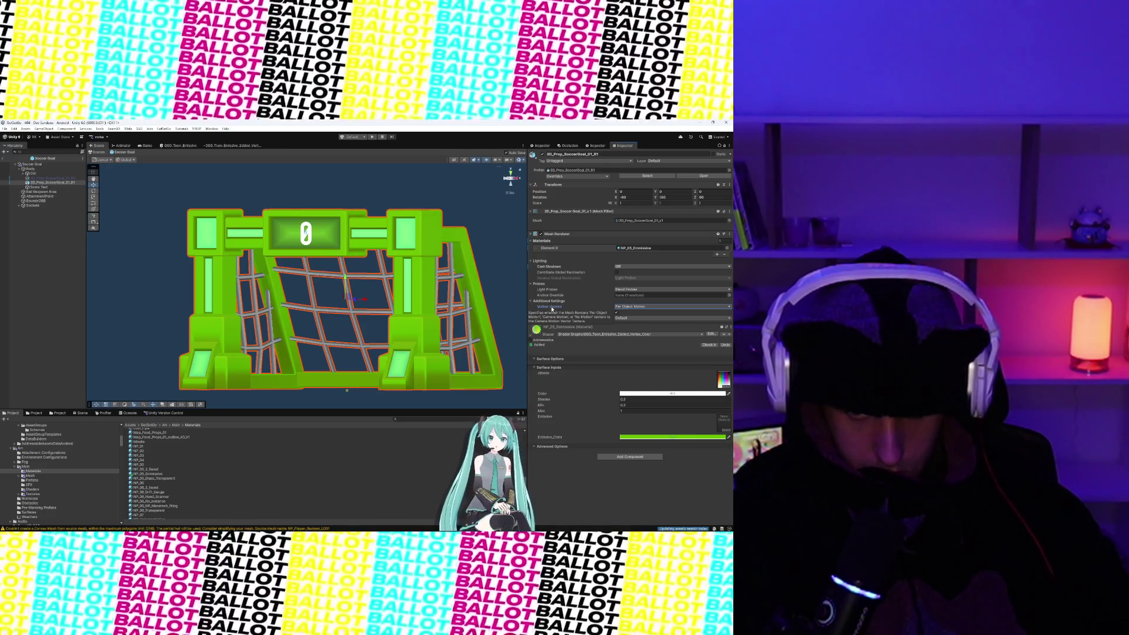
pyautogui.click(621, 289)
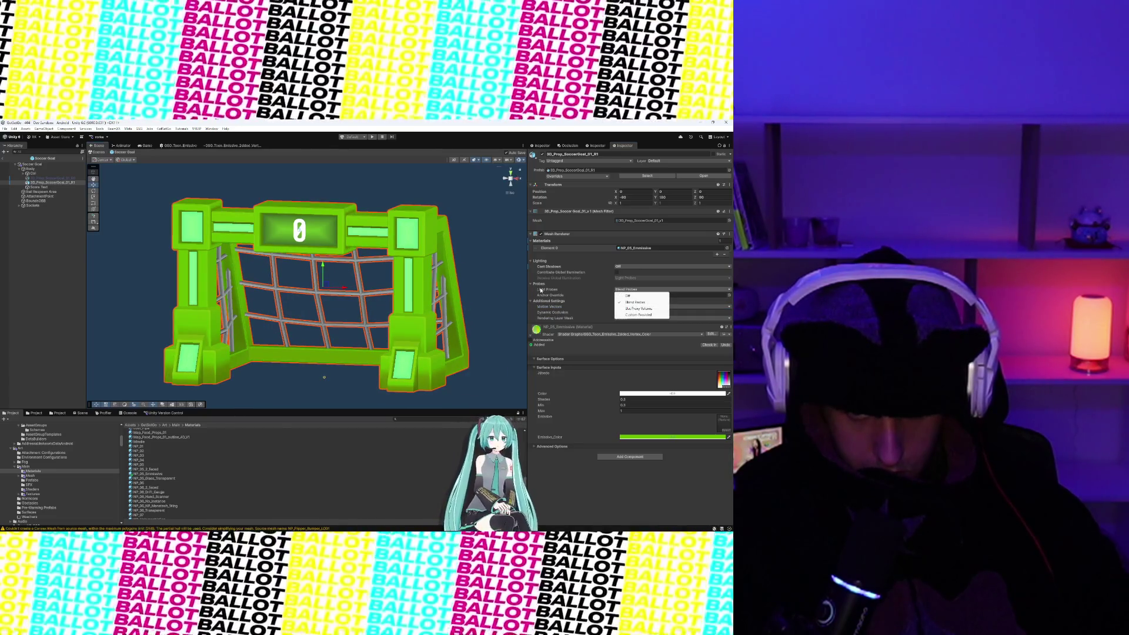
pyautogui.click(630, 296)
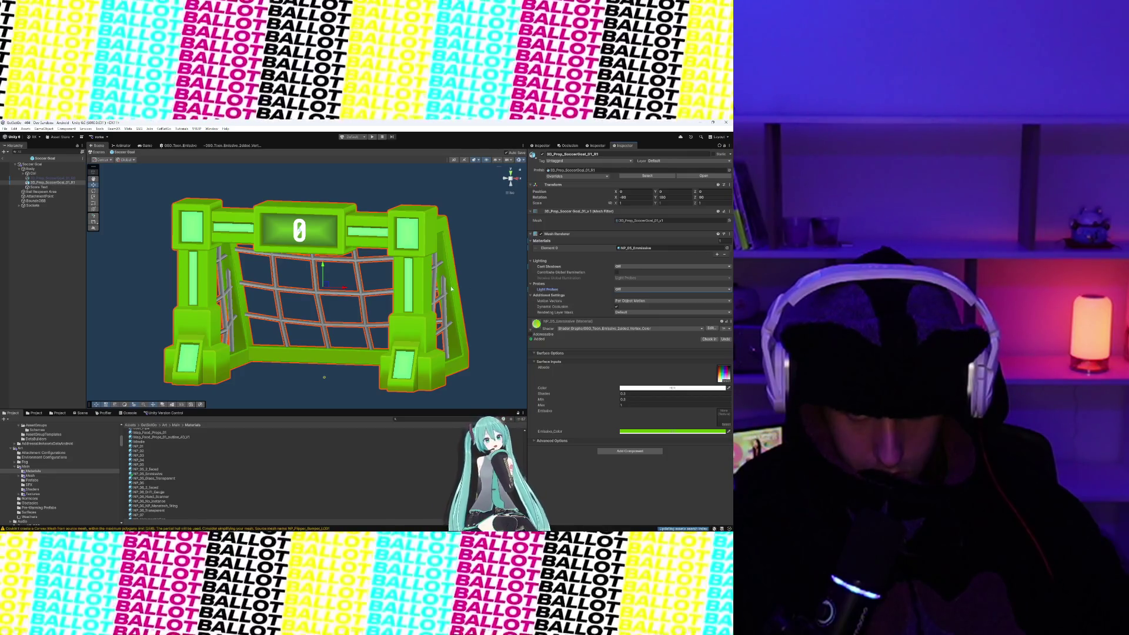
pyautogui.moveTo(451, 289)
pyautogui.mouseDown()
pyautogui.moveTo(445, 275)
pyautogui.moveTo(343, 250)
pyautogui.mouseUp()
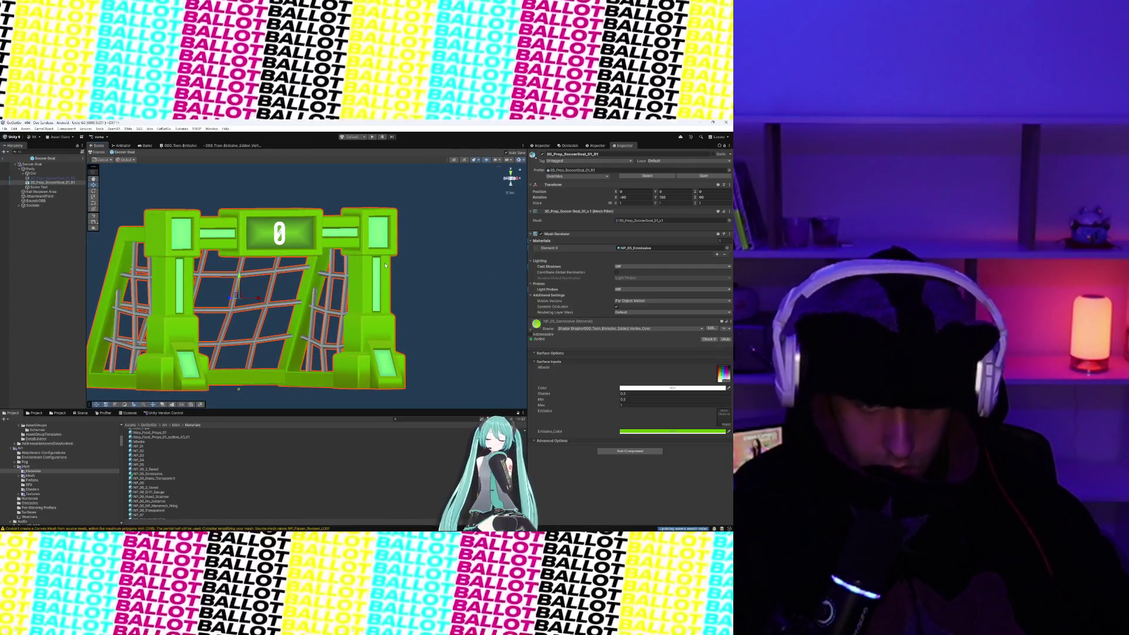
pyautogui.moveTo(150, 227)
pyautogui.mouseDown()
pyautogui.moveTo(254, 248)
pyautogui.moveTo(174, 235)
pyautogui.moveTo(156, 264)
pyautogui.moveTo(129, 264)
pyautogui.moveTo(176, 231)
pyautogui.moveTo(288, 243)
pyautogui.moveTo(196, 247)
pyautogui.mouseUp()
pyautogui.click(200, 233)
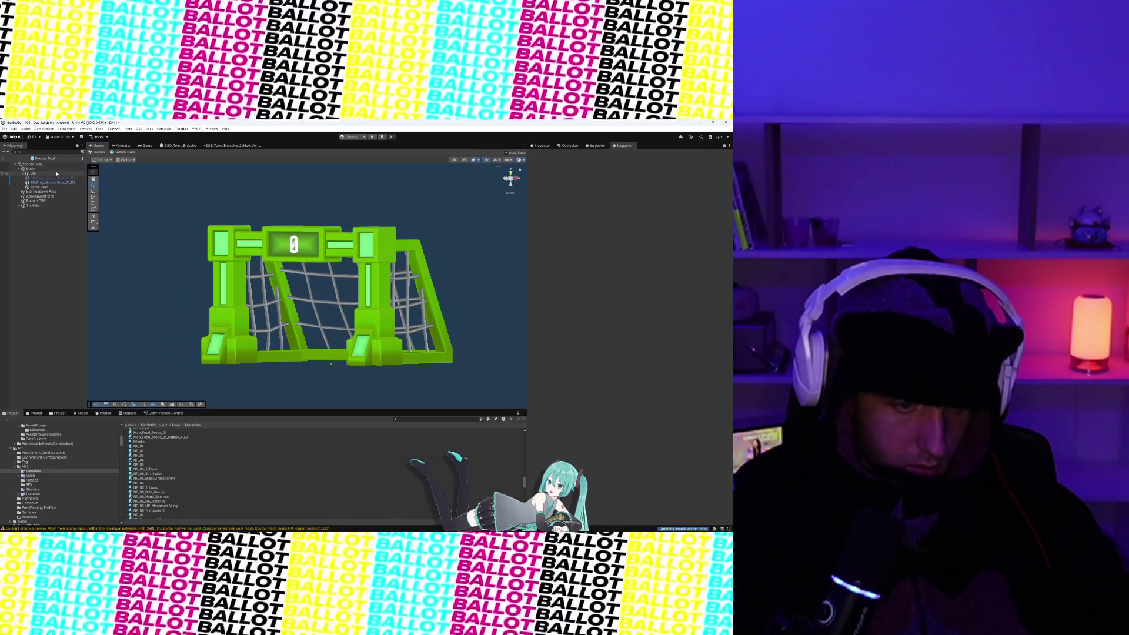
# - Back in the scene, duplicate Soccer Goal and move the copy left to X -49.4
pyautogui.click(4, 157)
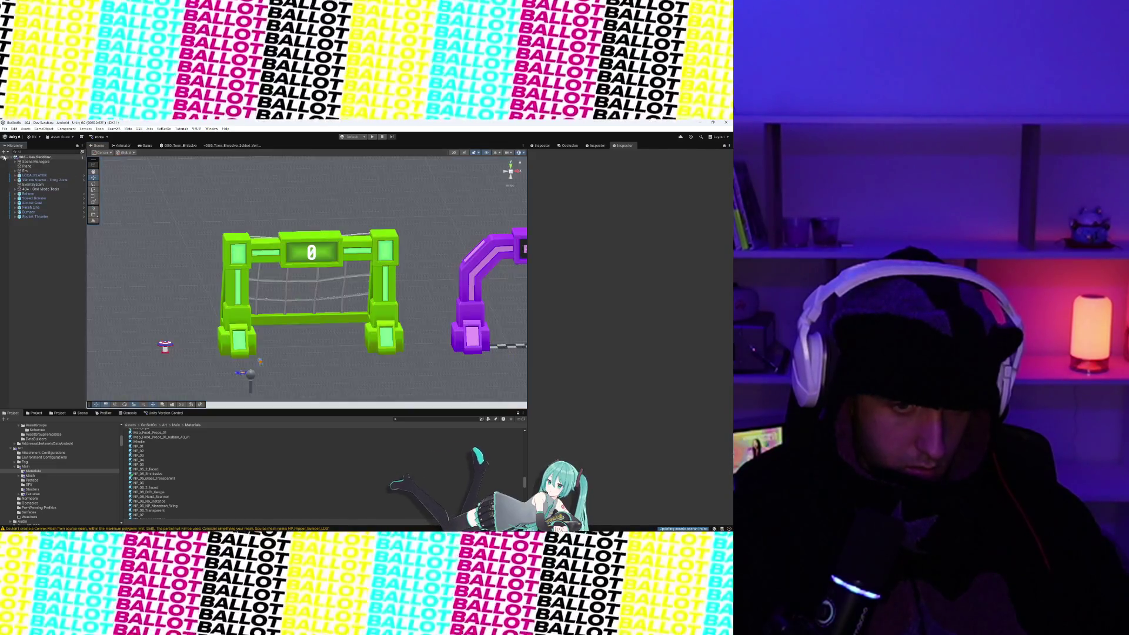
pyautogui.scroll(5, 299, 267)
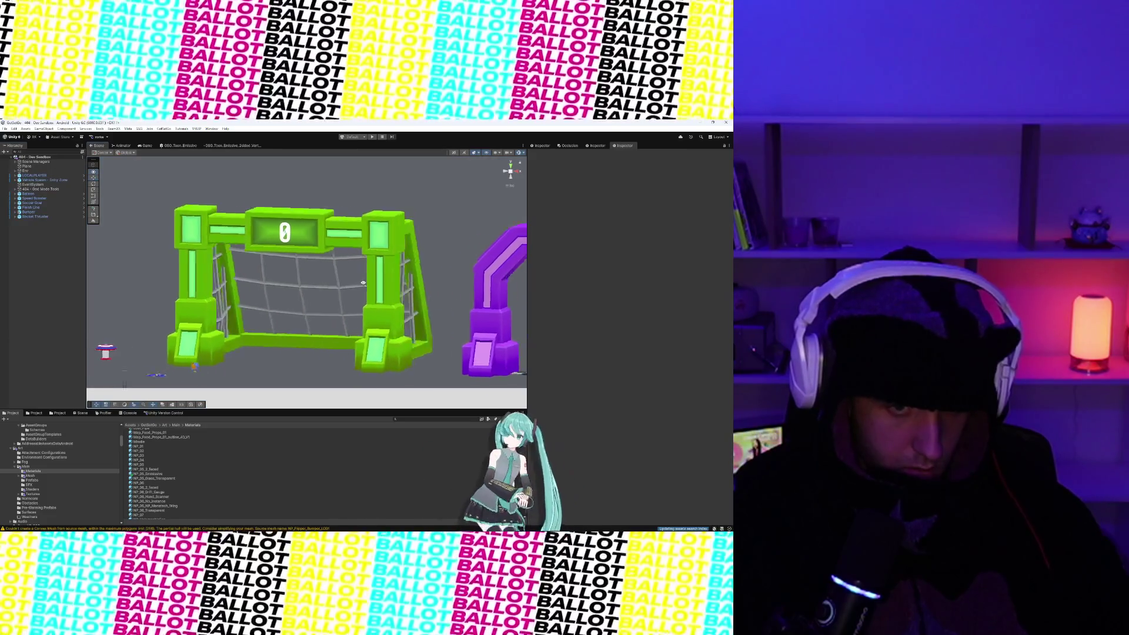
pyautogui.scroll(3, 349, 273)
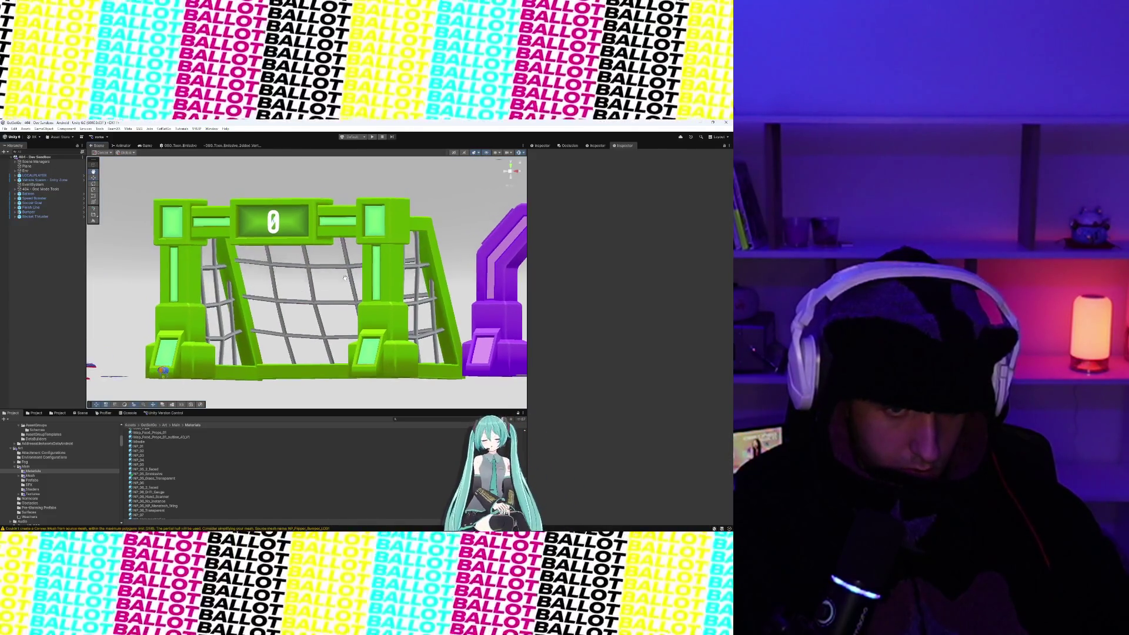
pyautogui.click(321, 256)
pyautogui.press('f')
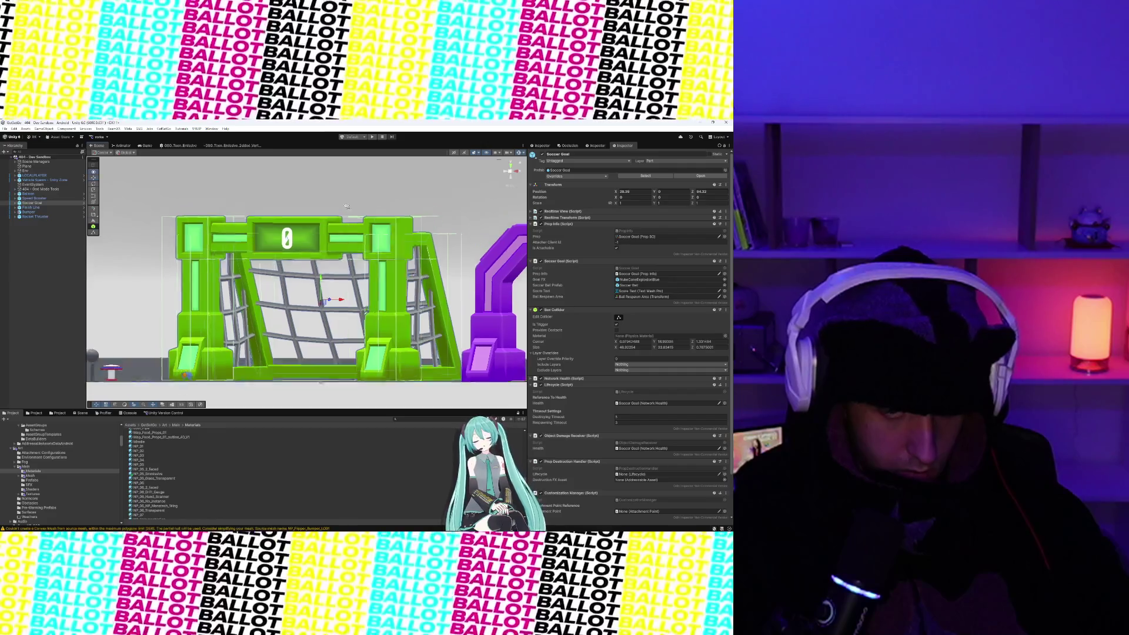
pyautogui.scroll(-6, 346, 297)
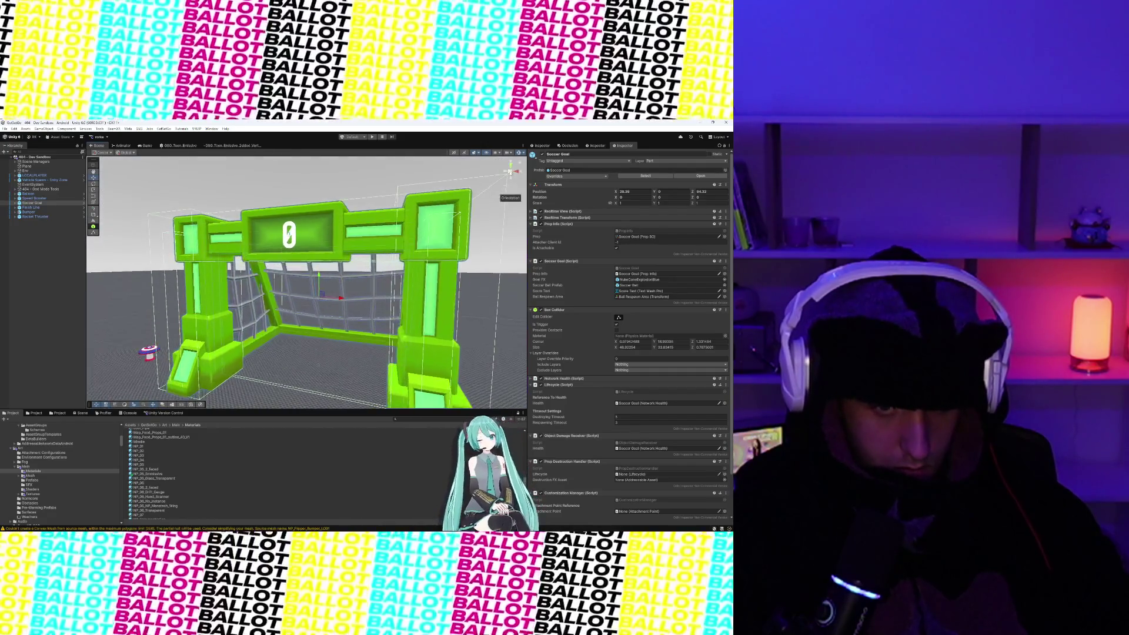
pyautogui.hotkey('ctrl', 'd')
pyautogui.moveTo(335, 294); pyautogui.dragTo(210, 293)
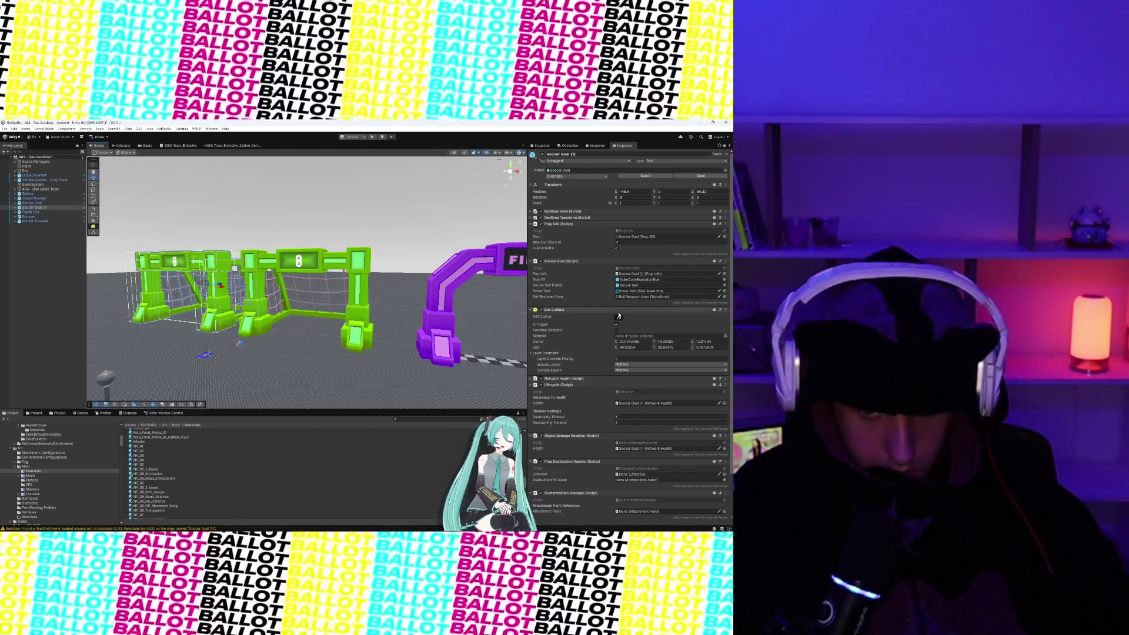
# - Swap the goal mesh's Element 0 material to NP_03 and orbit toward the purple FINISH arch
pyautogui.click(221, 267)
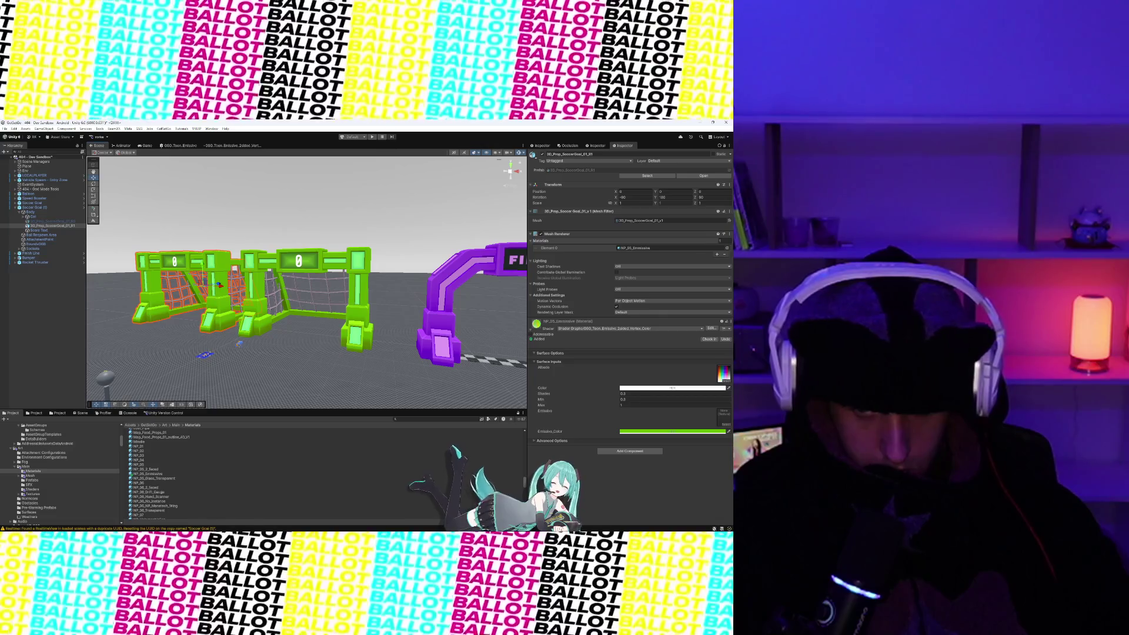
pyautogui.click(729, 248)
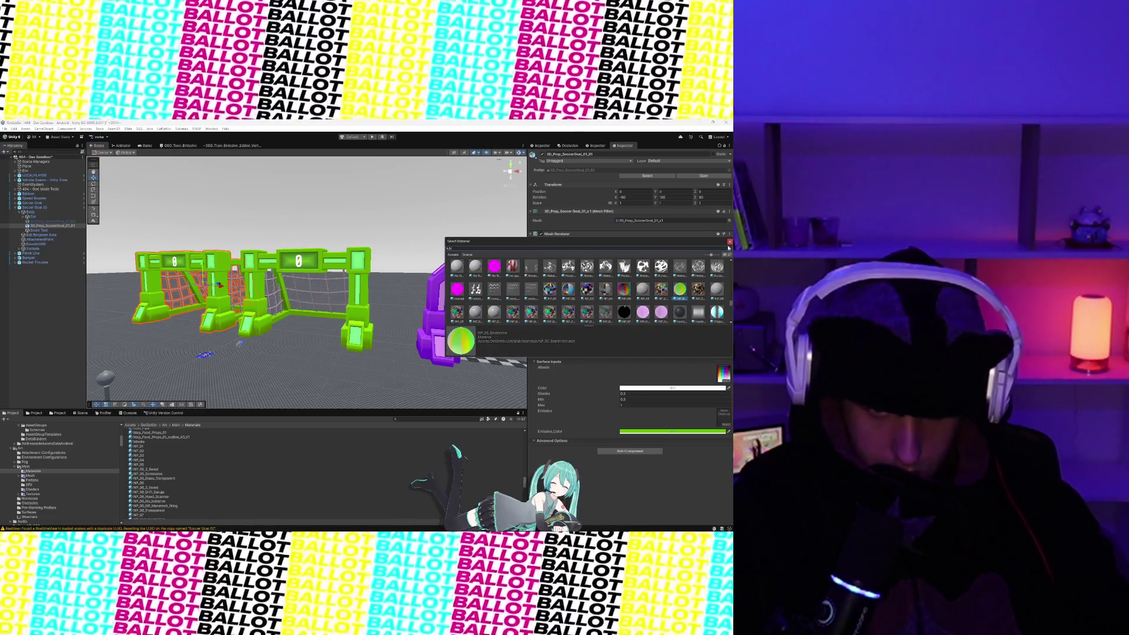
pyautogui.write('np')
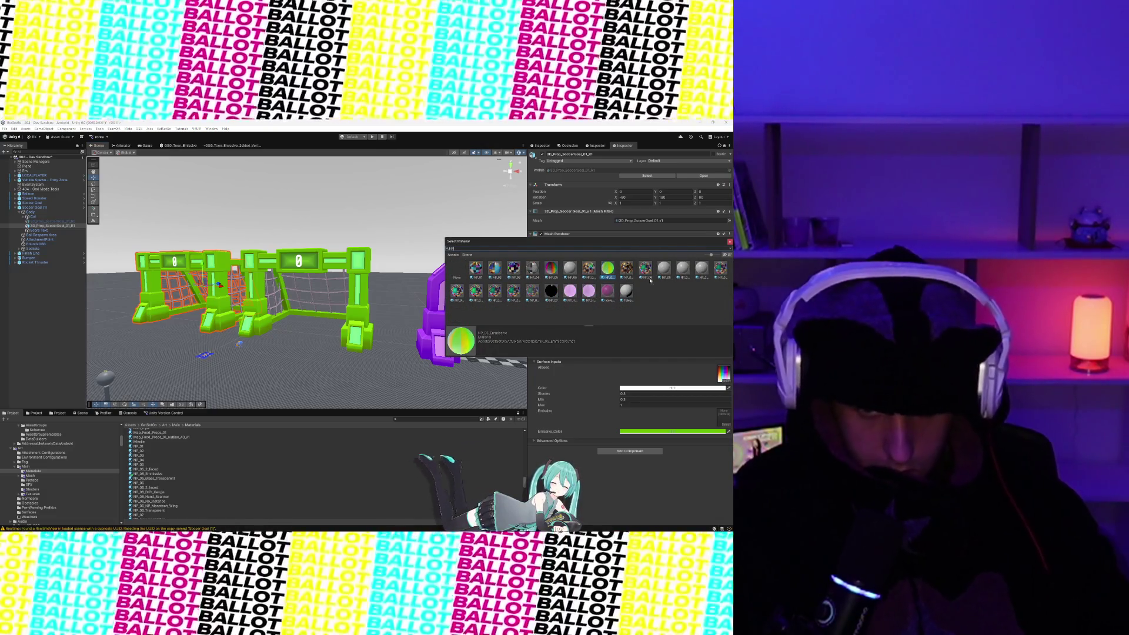
pyautogui.click(551, 268)
pyautogui.click(351, 191)
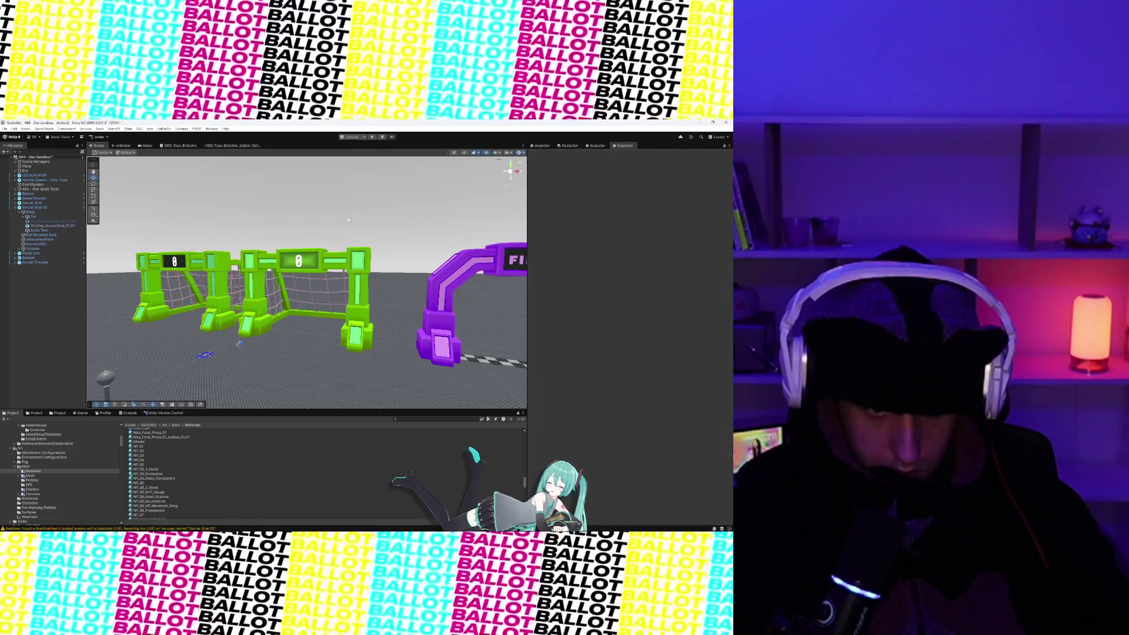
pyautogui.moveTo(312, 267)
pyautogui.mouseDown()
pyautogui.moveTo(439, 259)
pyautogui.moveTo(375, 261)
pyautogui.moveTo(338, 278)
pyautogui.moveTo(371, 277)
pyautogui.moveTo(330, 298)
pyautogui.moveTo(357, 315)
pyautogui.mouseUp()
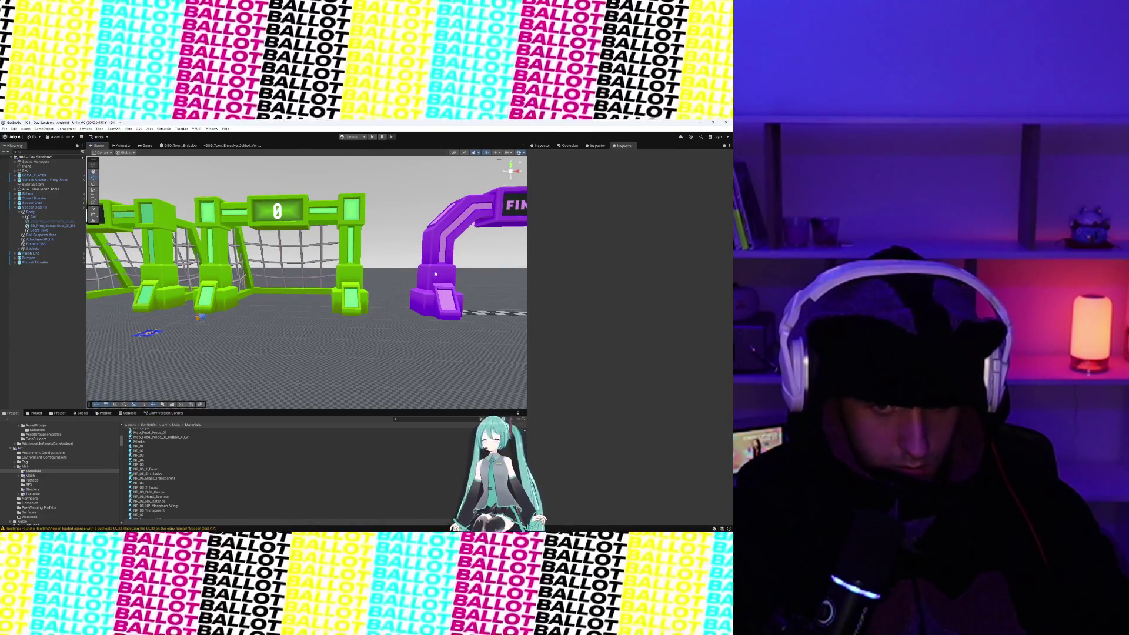
# - Frame the Finish Line arch and open its prefab from Prefabs/Props/DynamicProps
pyautogui.click(435, 274)
pyautogui.press('f')
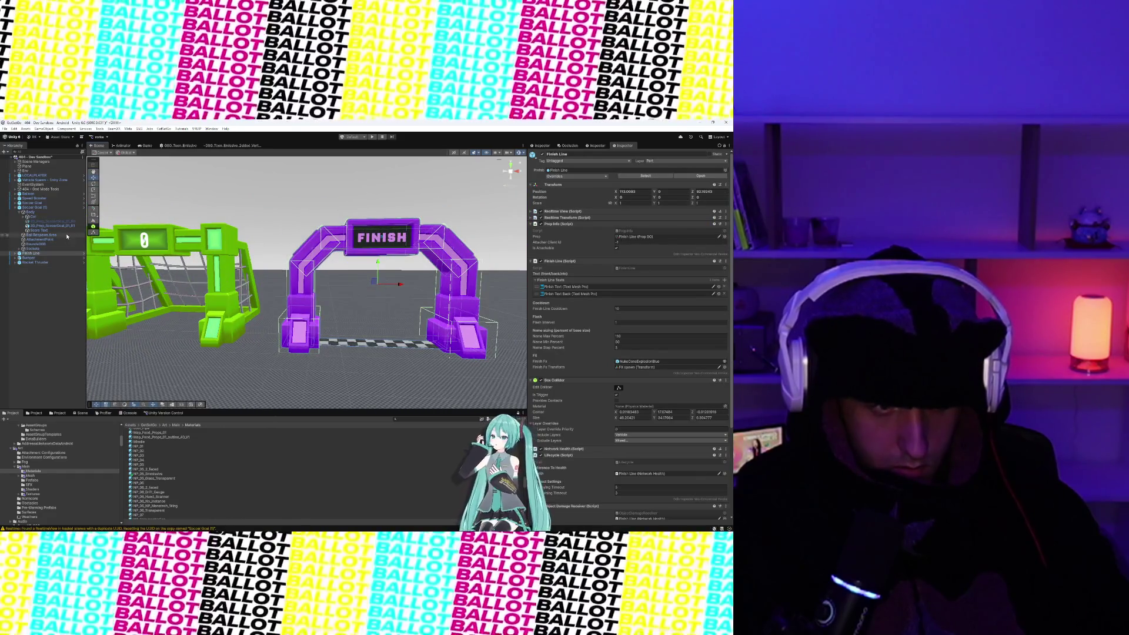
pyautogui.click(37, 253)
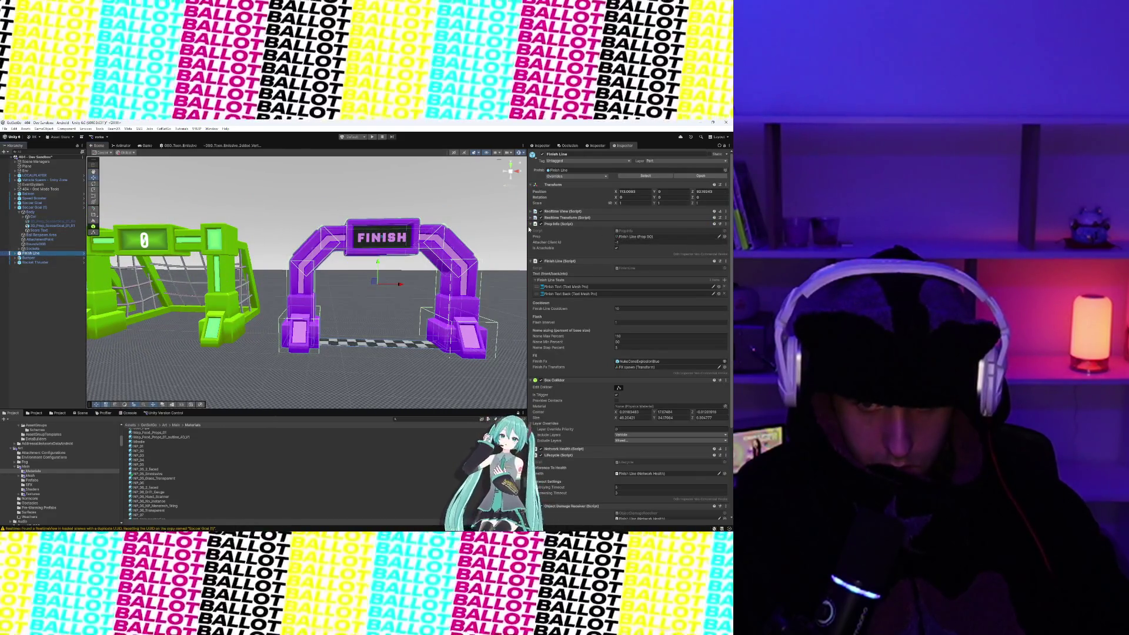
pyautogui.click(529, 263)
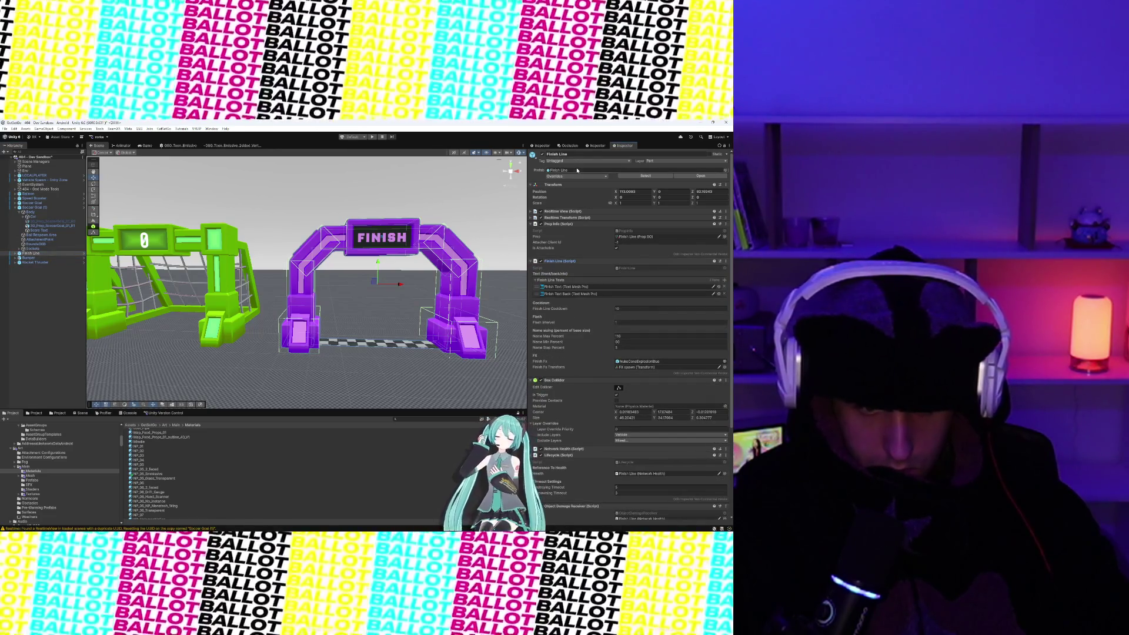
pyautogui.click(59, 413)
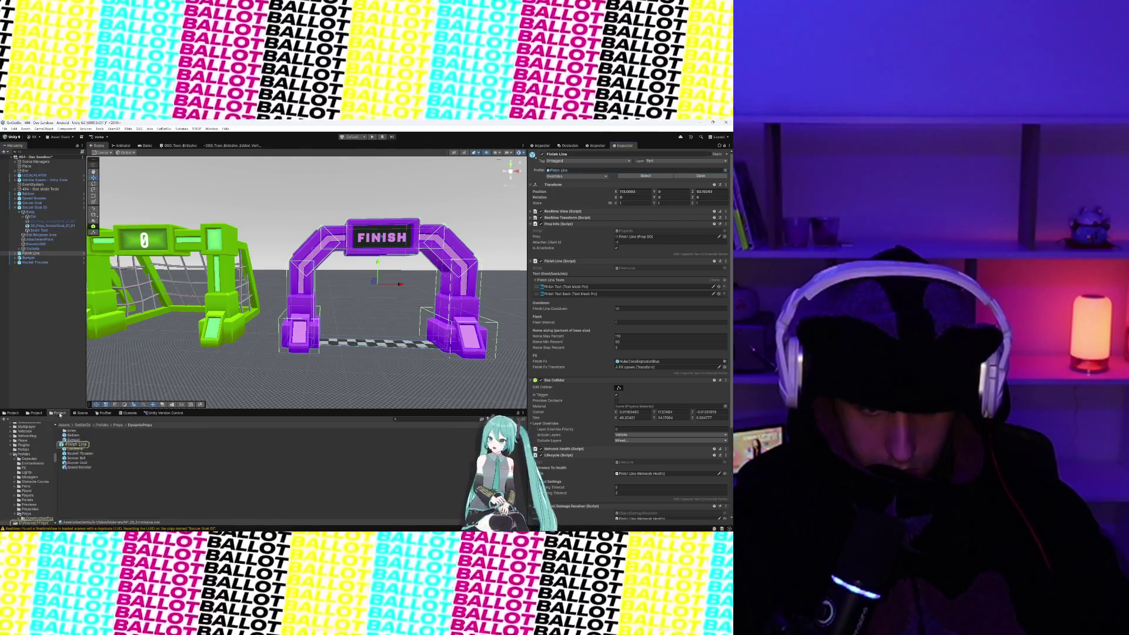
pyautogui.doubleClick(76, 444)
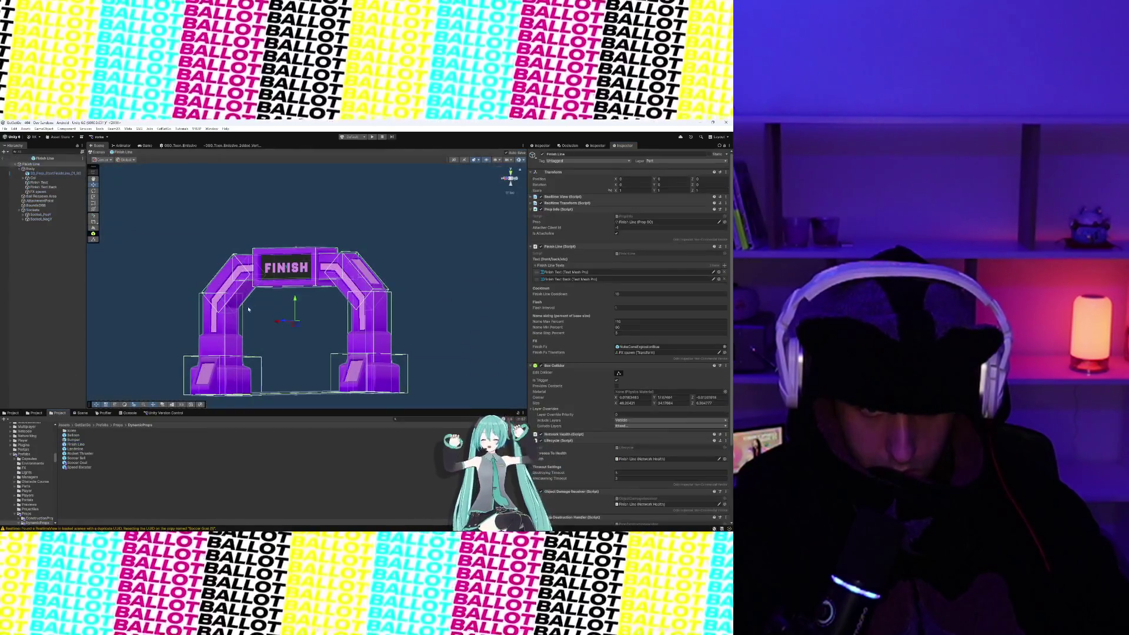
# - Add the 3D_Prop_StartFinishLine_01_R1 model from Art/Main/Mesh/Props into the prefab hierarchy
pyautogui.click(268, 282)
pyautogui.click(227, 304)
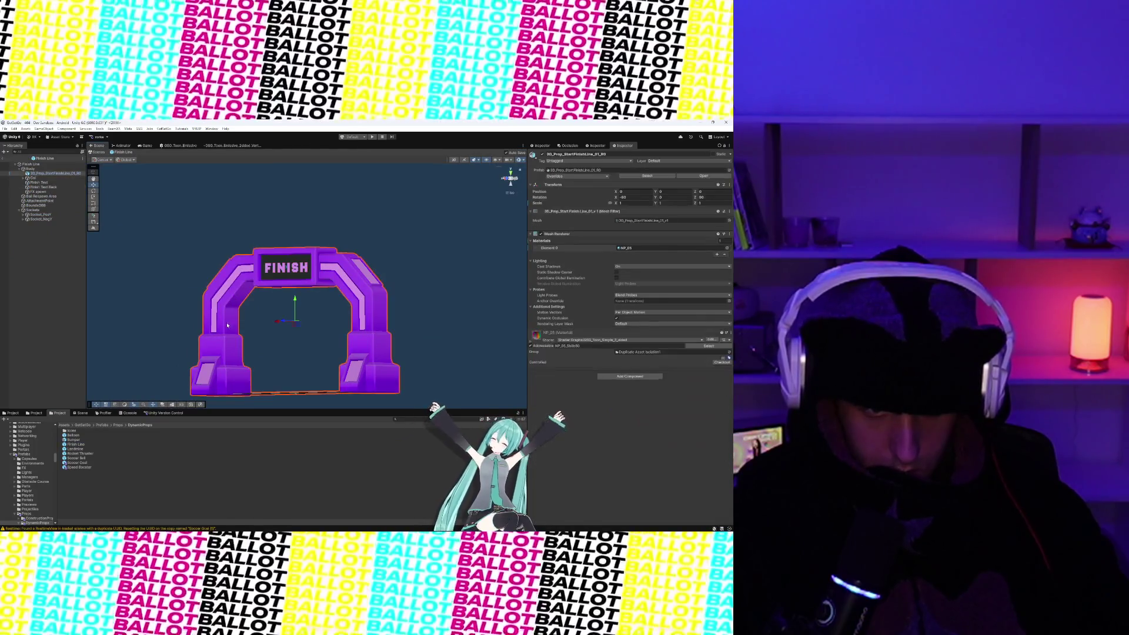
pyautogui.click(33, 414)
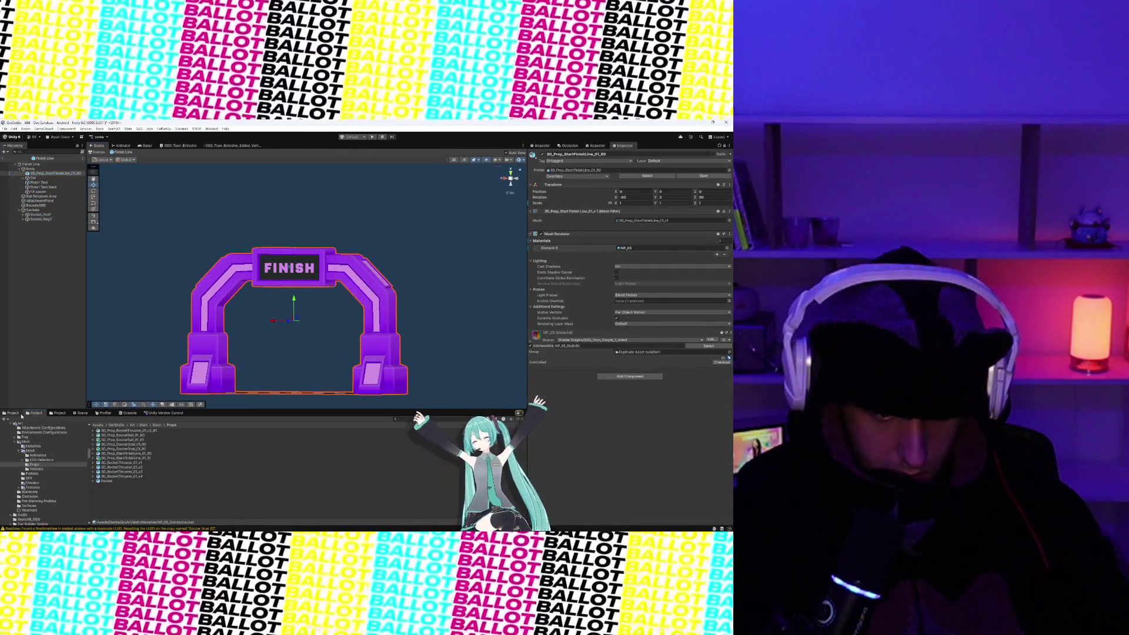
pyautogui.click(126, 458)
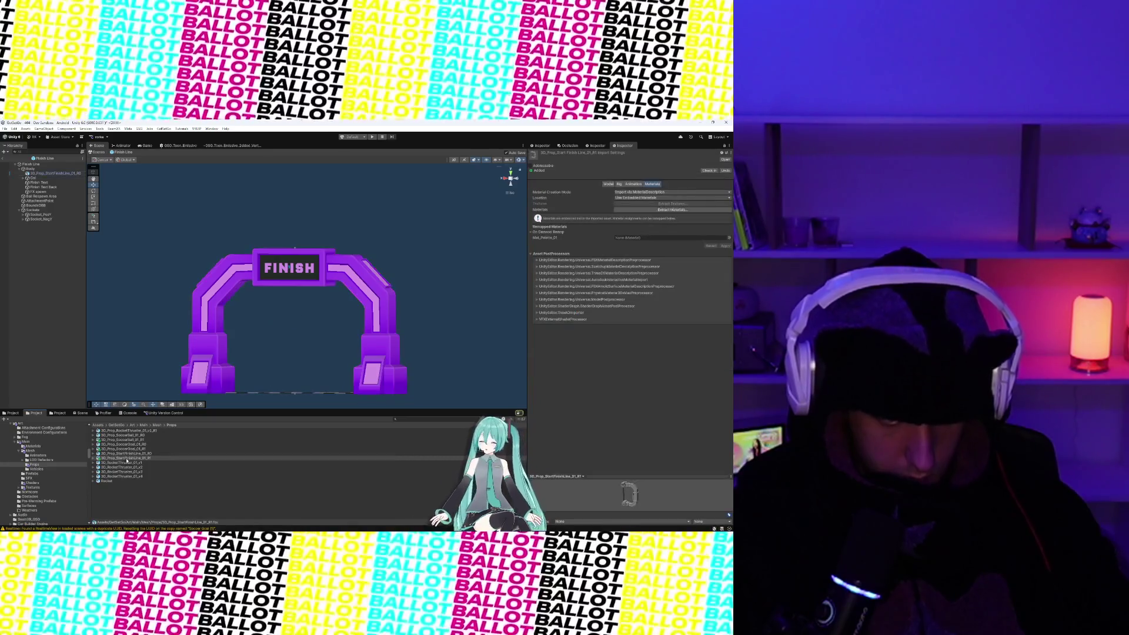
pyautogui.moveTo(126, 459); pyautogui.dragTo(45, 174)
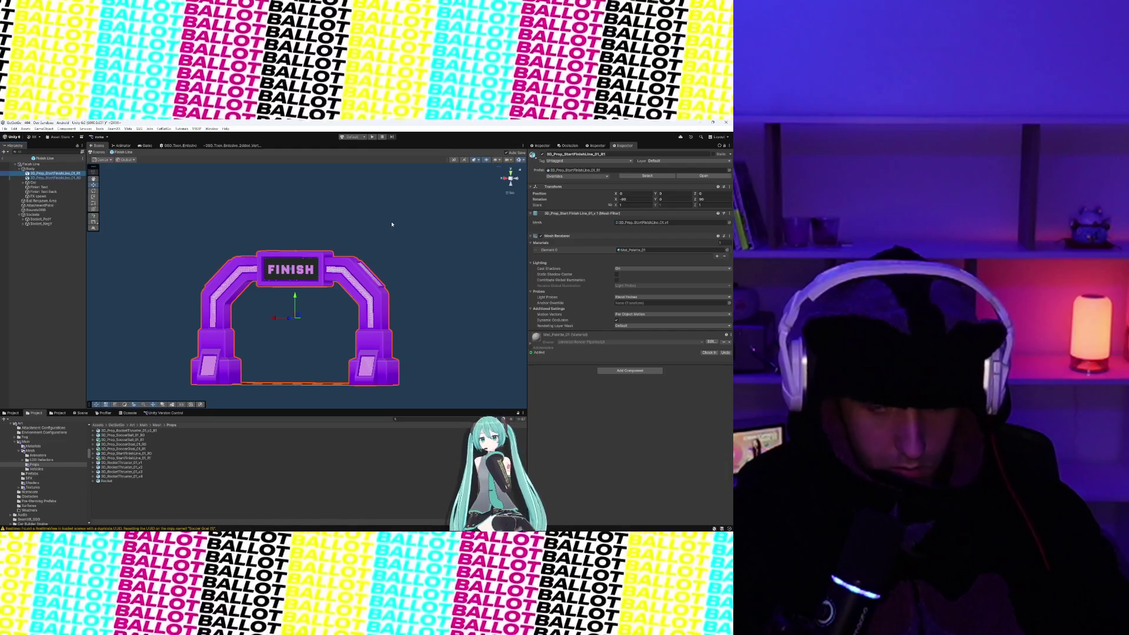
# - Give the new arch the NP_05_Emissive material with a white Emissive_Color
pyautogui.click(727, 251)
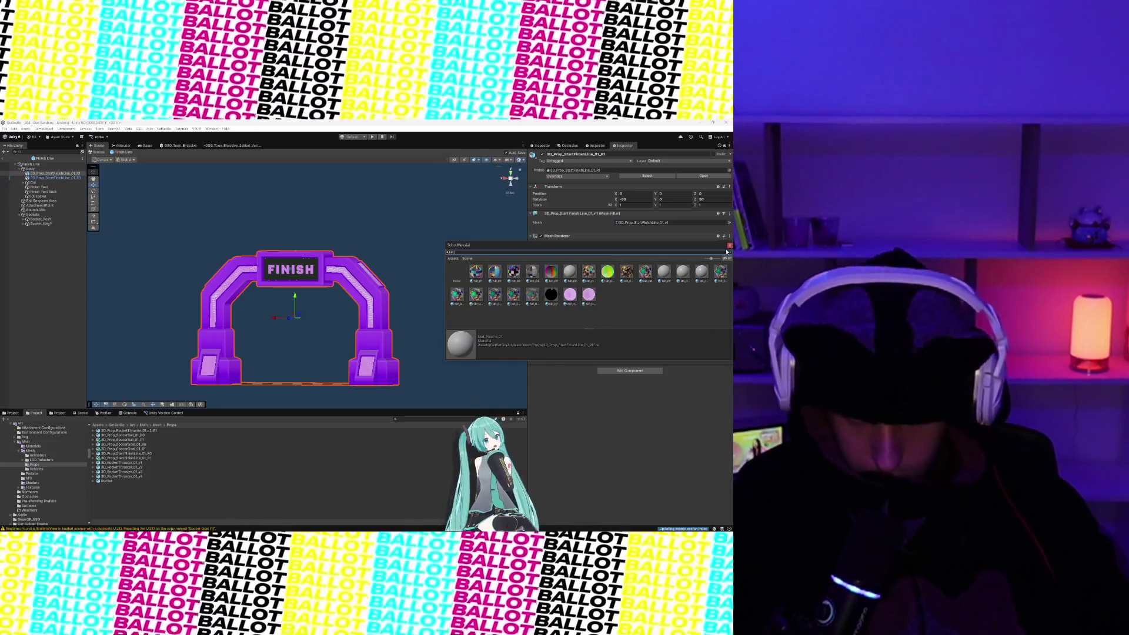
pyautogui.click(608, 272)
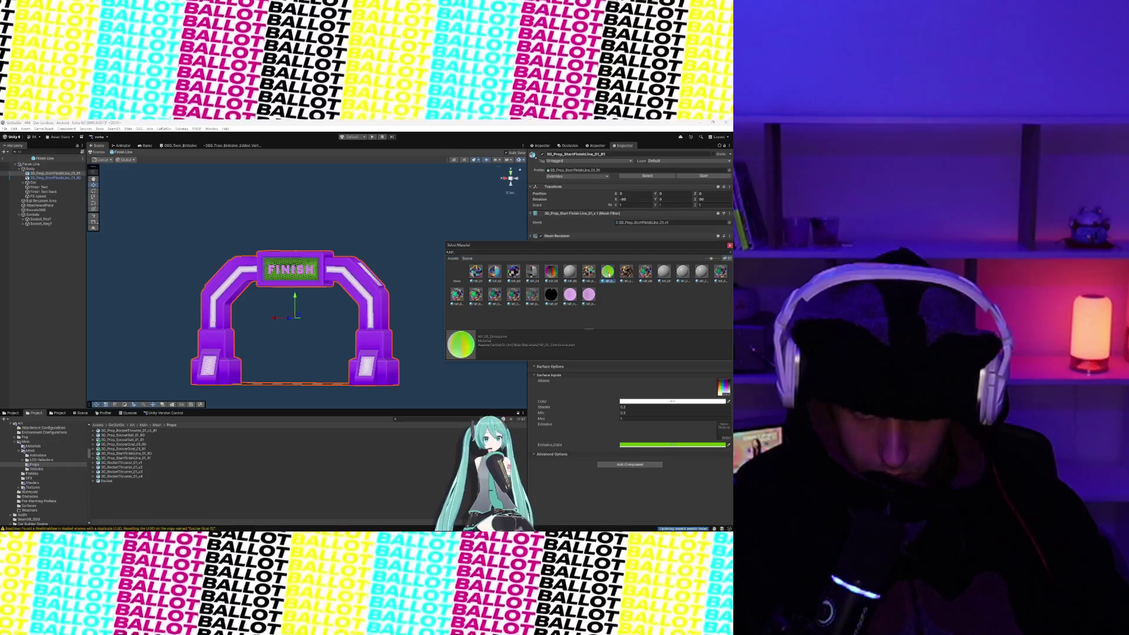
pyautogui.click(689, 445)
pyautogui.moveTo(696, 419); pyautogui.dragTo(675, 392)
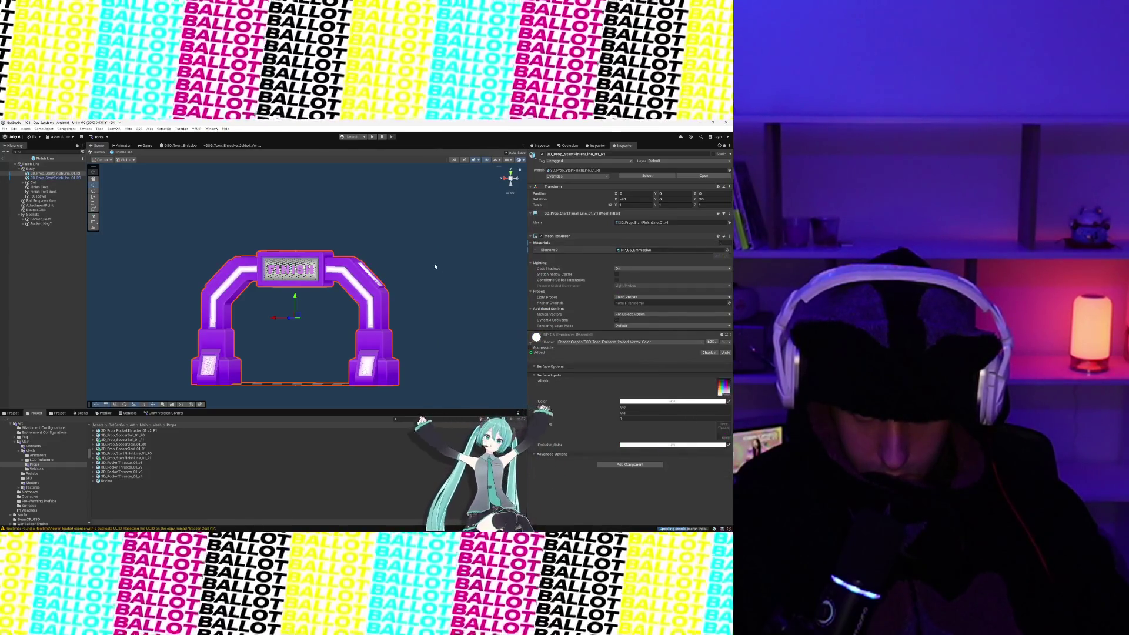
pyautogui.click(447, 317)
pyautogui.moveTo(447, 318)
pyautogui.mouseDown()
pyautogui.moveTo(384, 303)
pyautogui.moveTo(433, 283)
pyautogui.moveTo(447, 316)
pyautogui.moveTo(428, 286)
pyautogui.mouseUp()
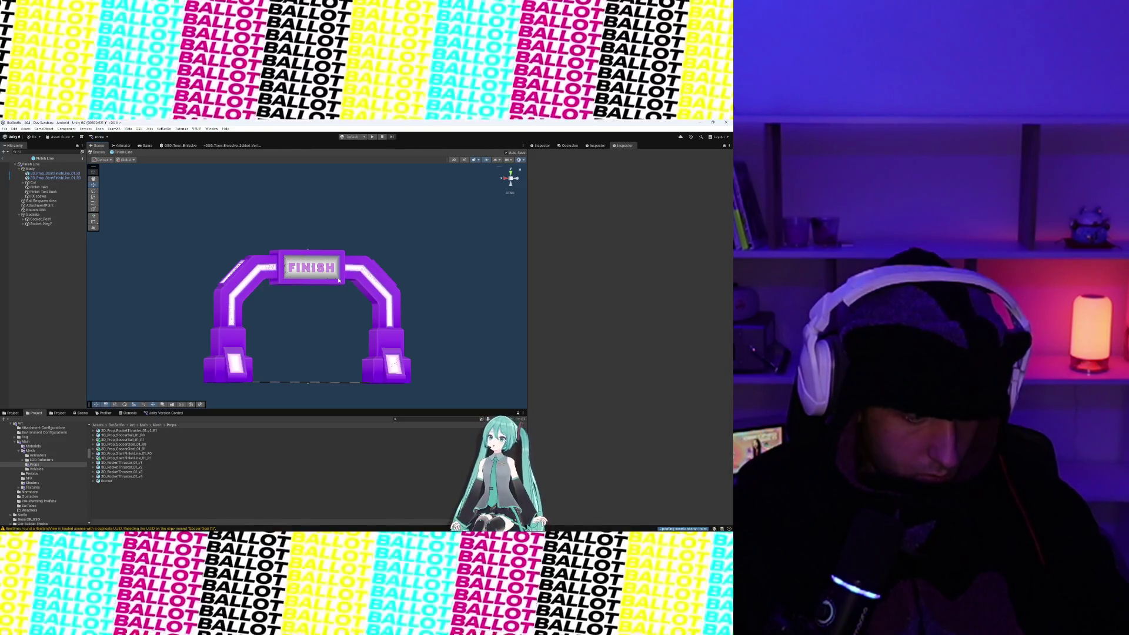
# - Select the R1 arch mesh and toggle its active checkbox off and back on
pyautogui.moveTo(389, 531)
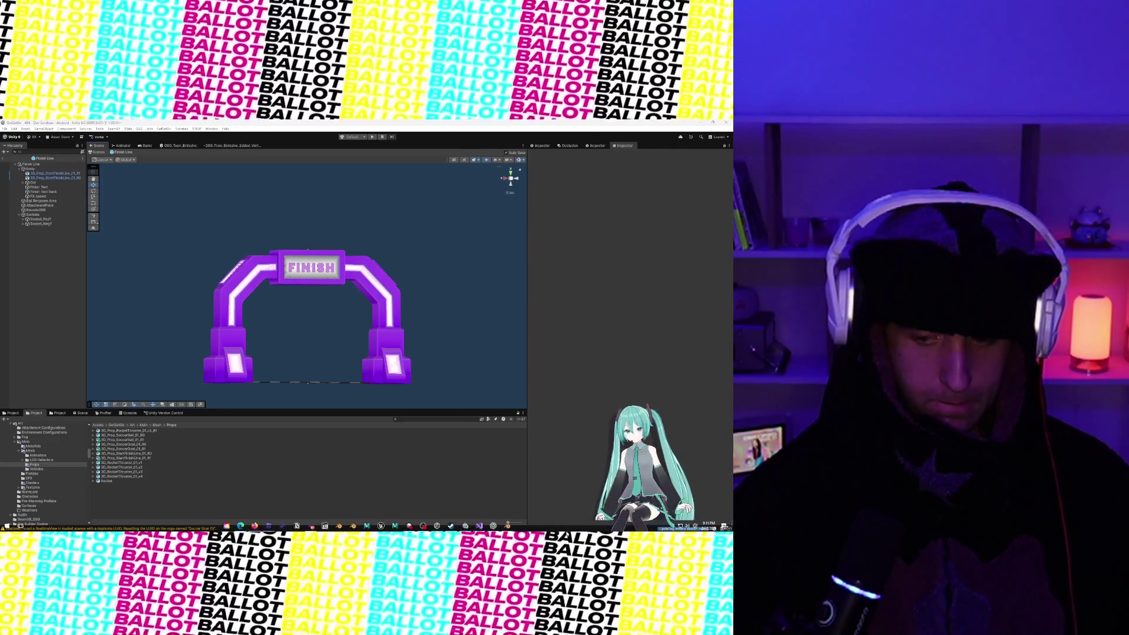
pyautogui.click(365, 282)
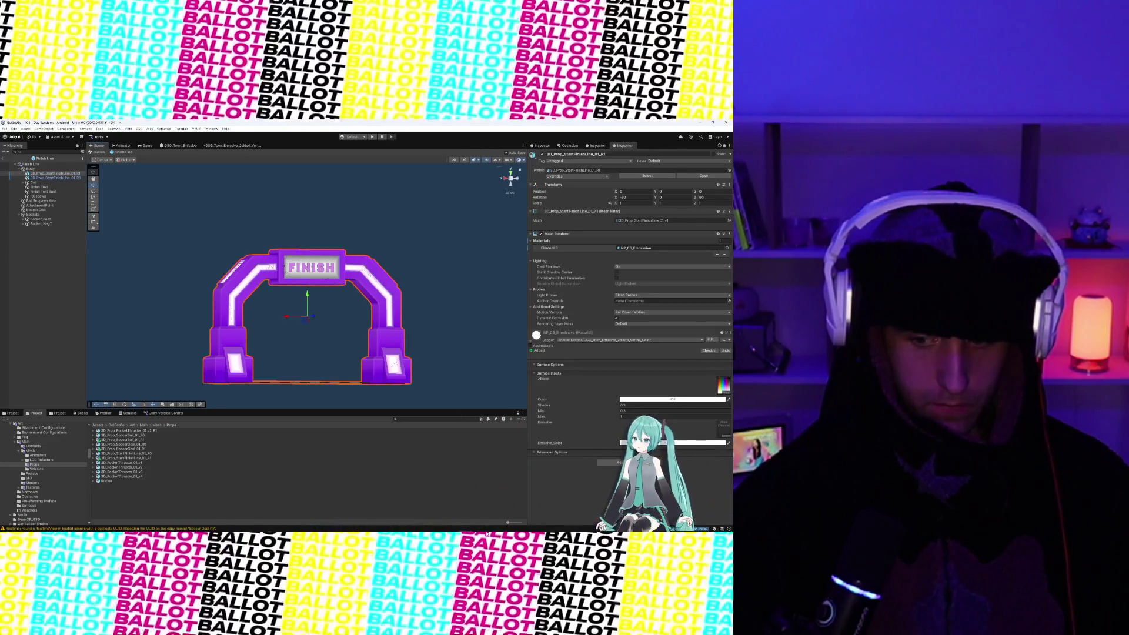
pyautogui.moveTo(479, 526)
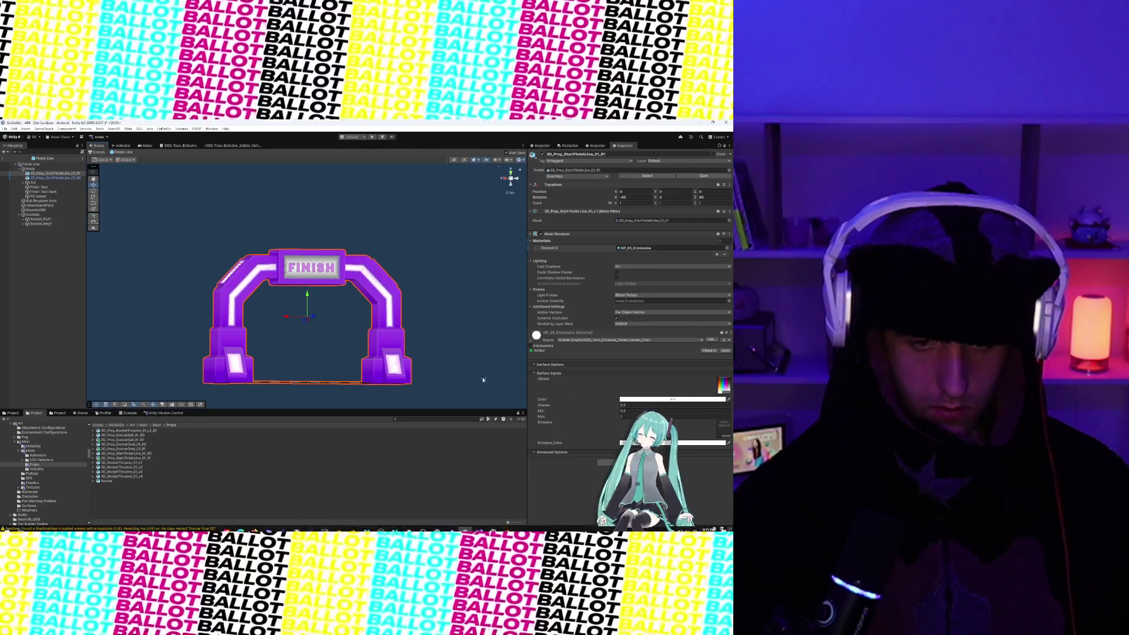
pyautogui.scroll(5, 397, 258)
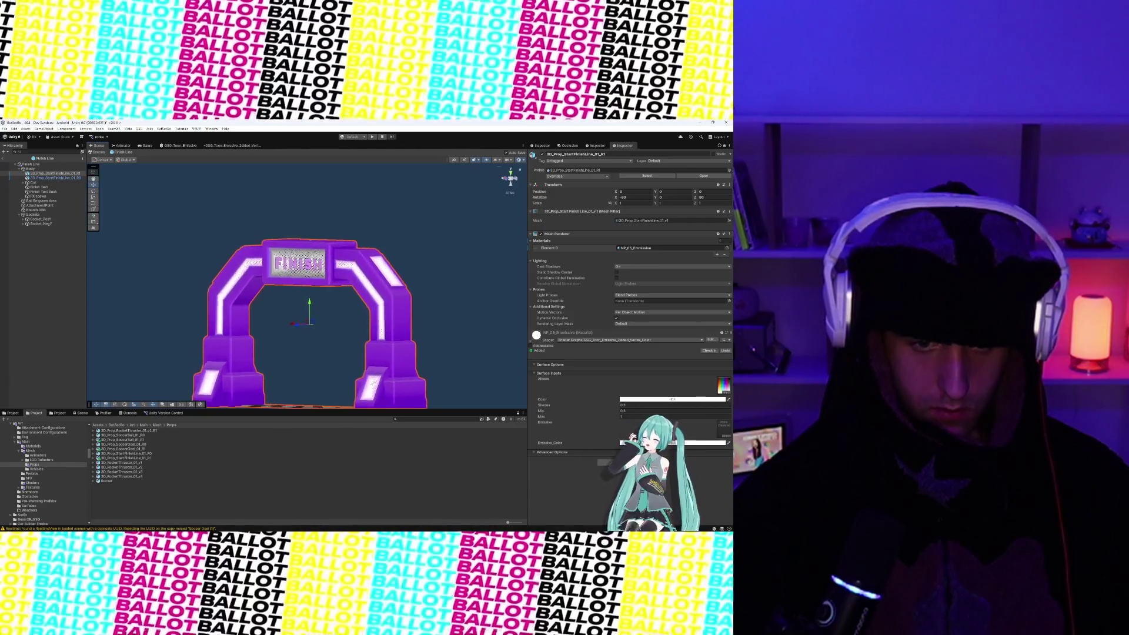
pyautogui.moveTo(339, 265); pyautogui.dragTo(361, 252)
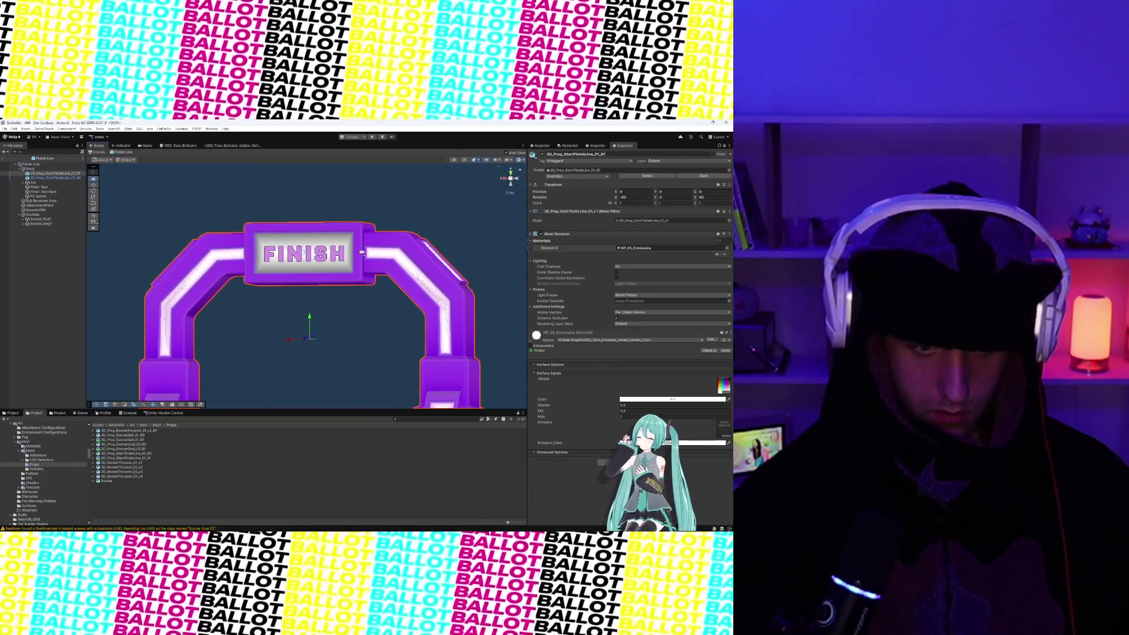
pyautogui.scroll(-5, 363, 258)
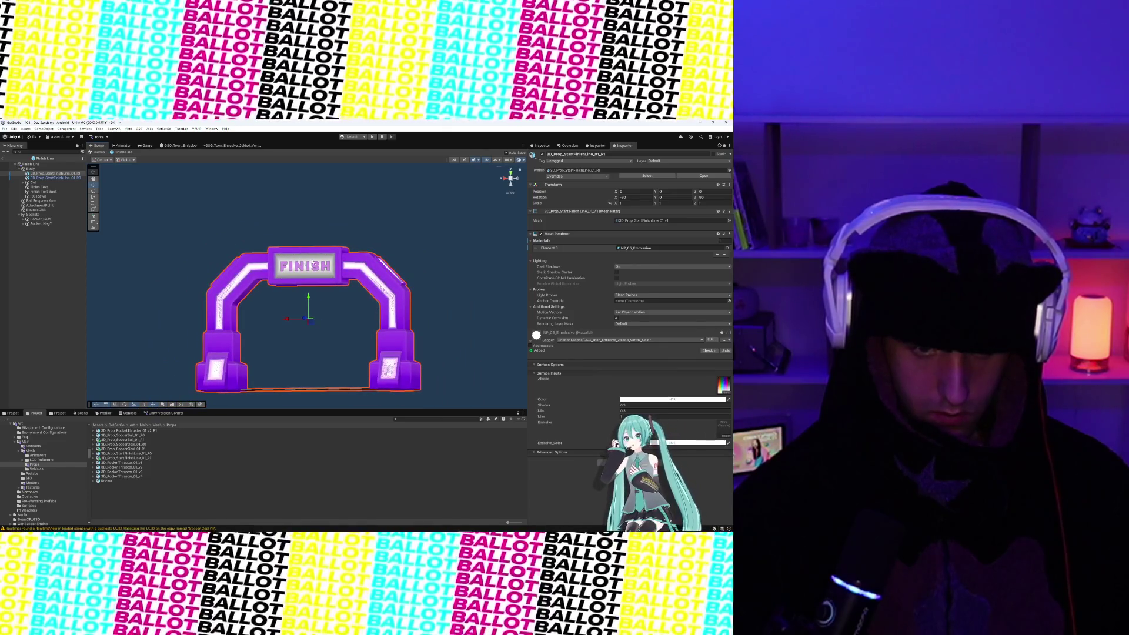
pyautogui.click(312, 262)
pyautogui.click(379, 288)
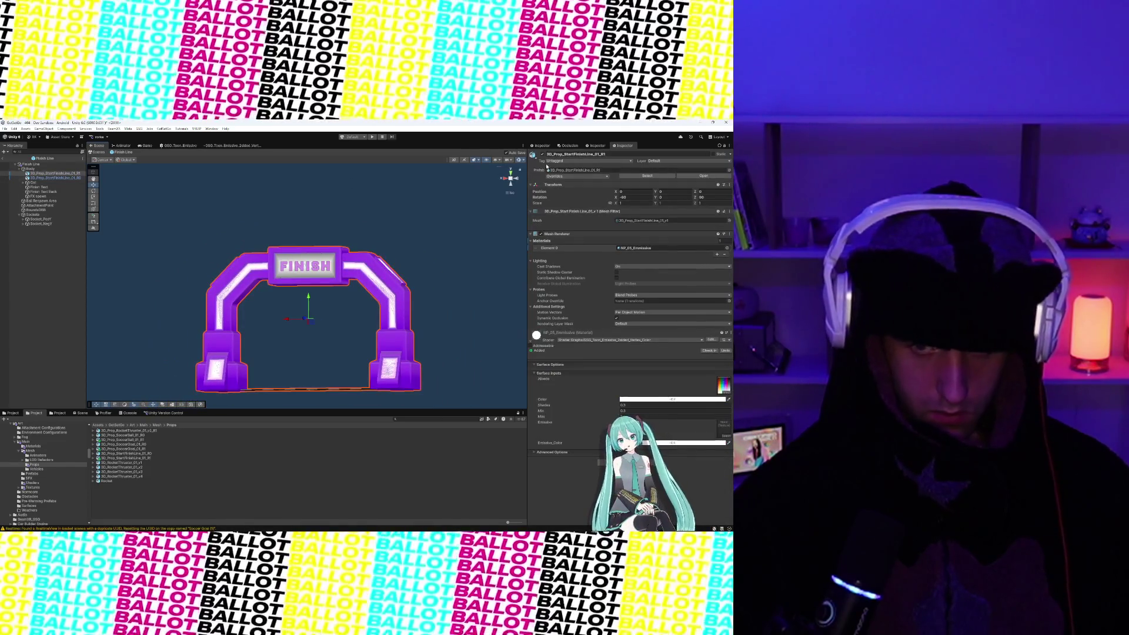
pyautogui.click(542, 154)
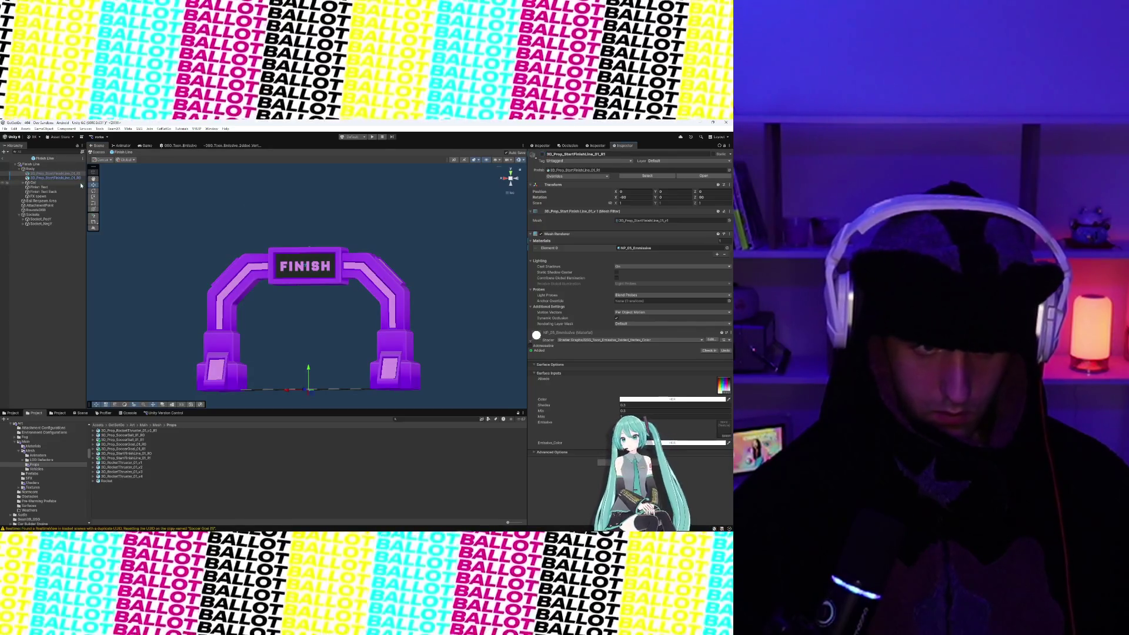
pyautogui.click(542, 154)
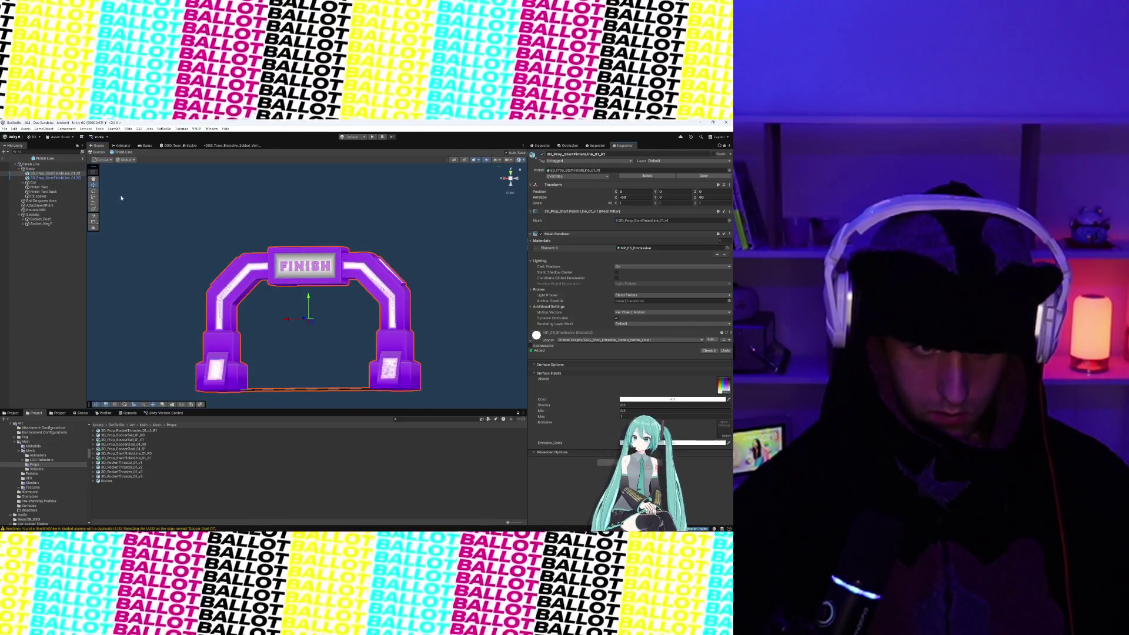
# - Deactivate the StartFinishLine_01_R0 arch copy and bring up the GSG_Toon_Emissive shader graph
pyautogui.click(83, 177)
pyautogui.click(542, 154)
pyautogui.moveTo(376, 247)
pyautogui.mouseDown()
pyautogui.moveTo(409, 235)
pyautogui.moveTo(442, 268)
pyautogui.moveTo(343, 247)
pyautogui.moveTo(338, 169)
pyautogui.mouseUp()
pyautogui.moveTo(388, 215)
pyautogui.mouseDown()
pyautogui.moveTo(374, 219)
pyautogui.moveTo(406, 219)
pyautogui.mouseUp()
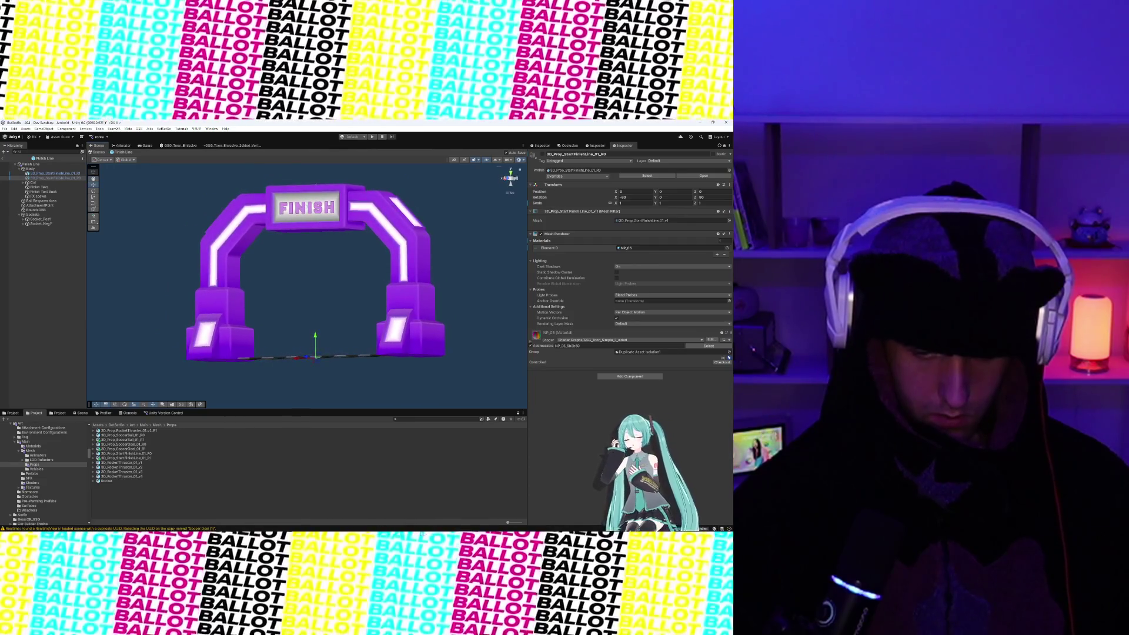
pyautogui.click(176, 146)
# - Open GSG_Toon_Emissive_2sided_Vert and capture its node graph to the clipboard with Snipping Tool
pyautogui.click(232, 145)
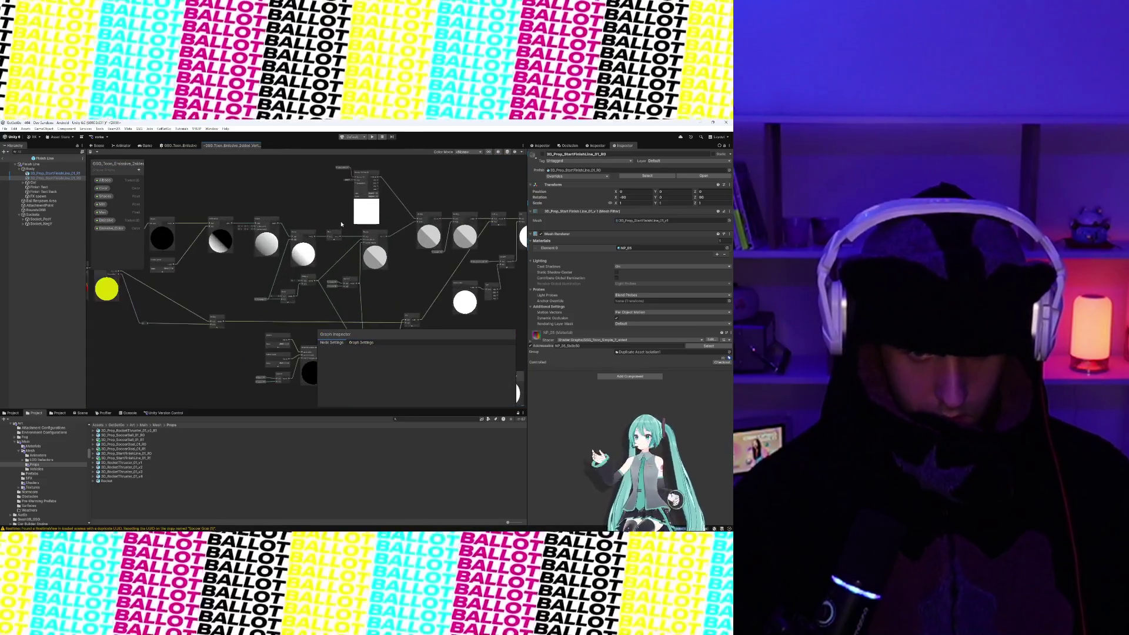
pyautogui.moveTo(387, 230)
pyautogui.mouseDown()
pyautogui.moveTo(292, 192)
pyautogui.moveTo(245, 222)
pyautogui.moveTo(267, 236)
pyautogui.mouseUp()
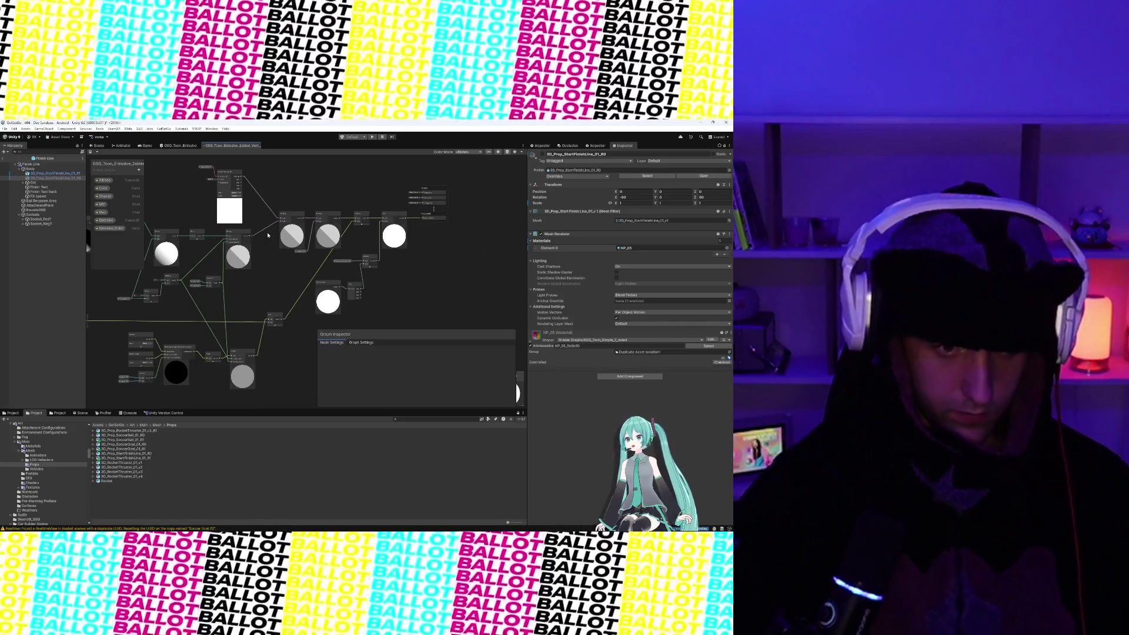
pyautogui.press('super+shift+s')
pyautogui.moveTo(178, 162); pyautogui.dragTo(499, 327)
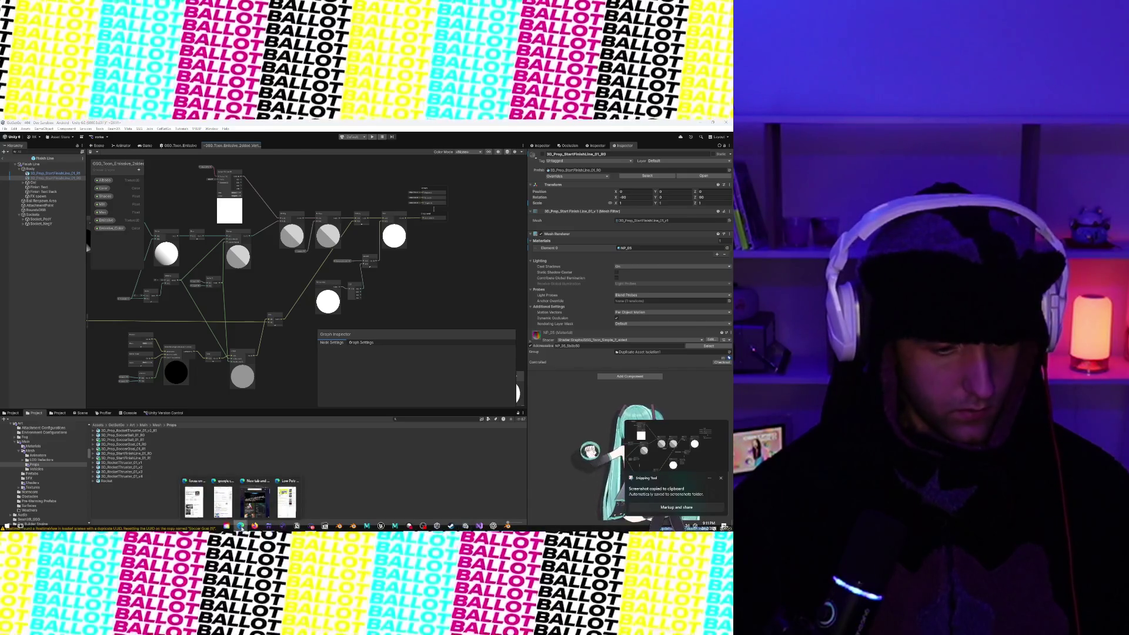
pyautogui.moveTo(204, 504)
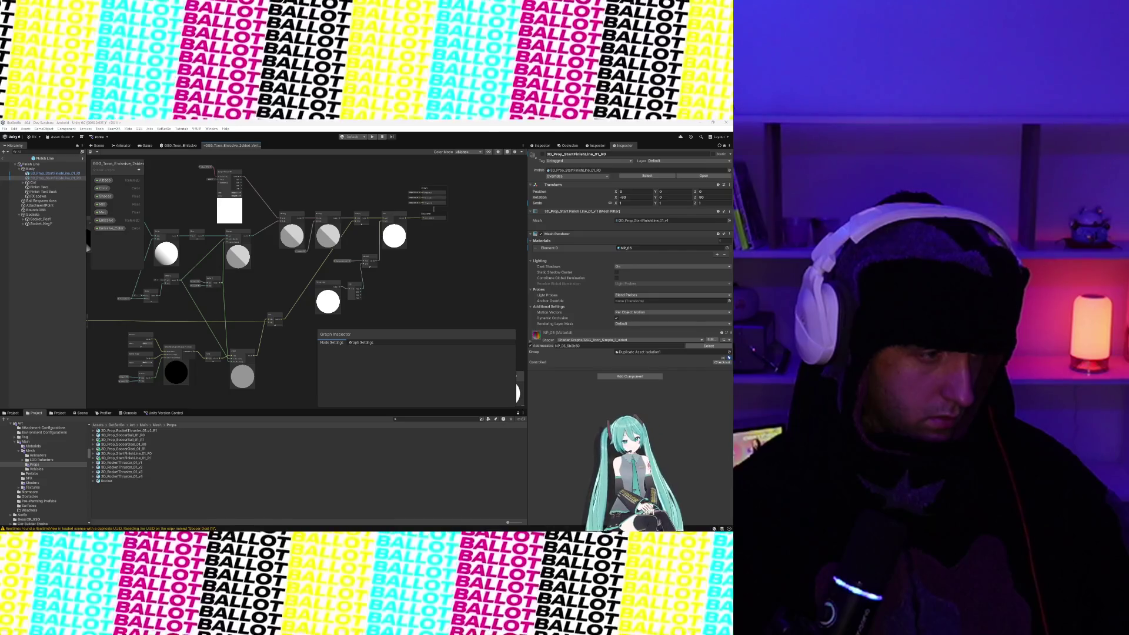
pyautogui.scroll(5, 361, 264)
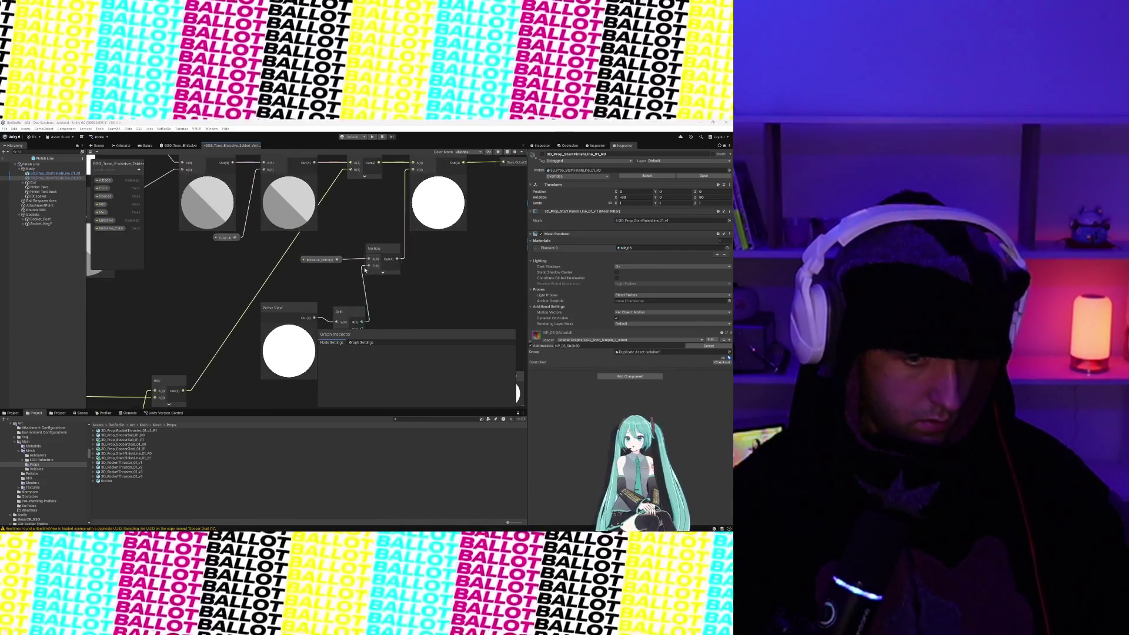
pyautogui.scroll(3, 365, 270)
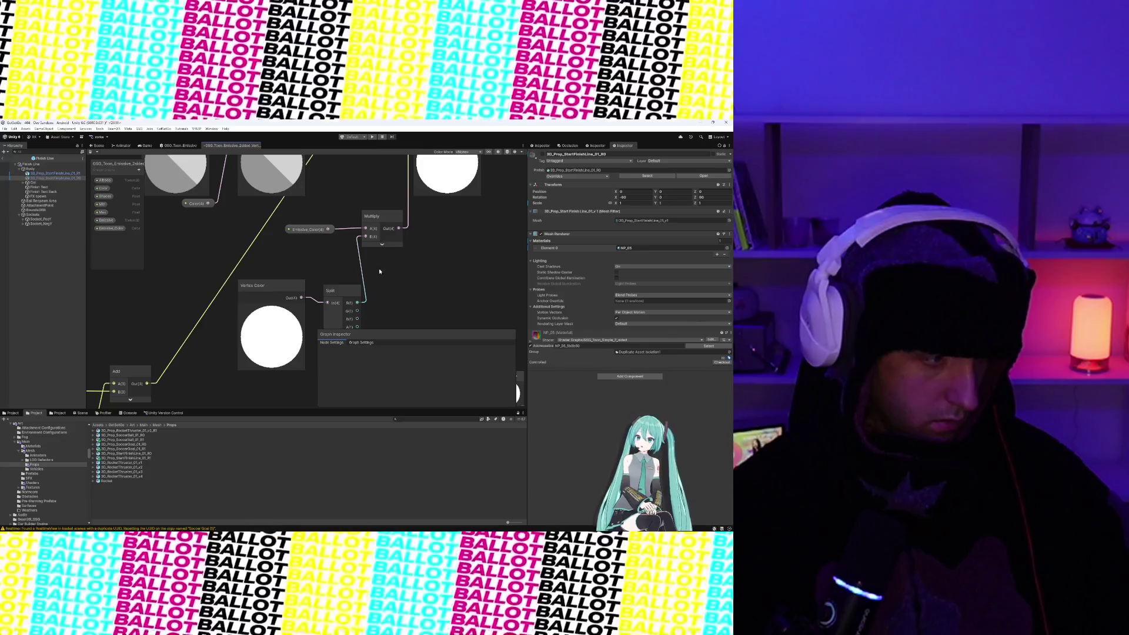
pyautogui.scroll(-1, 297, 263)
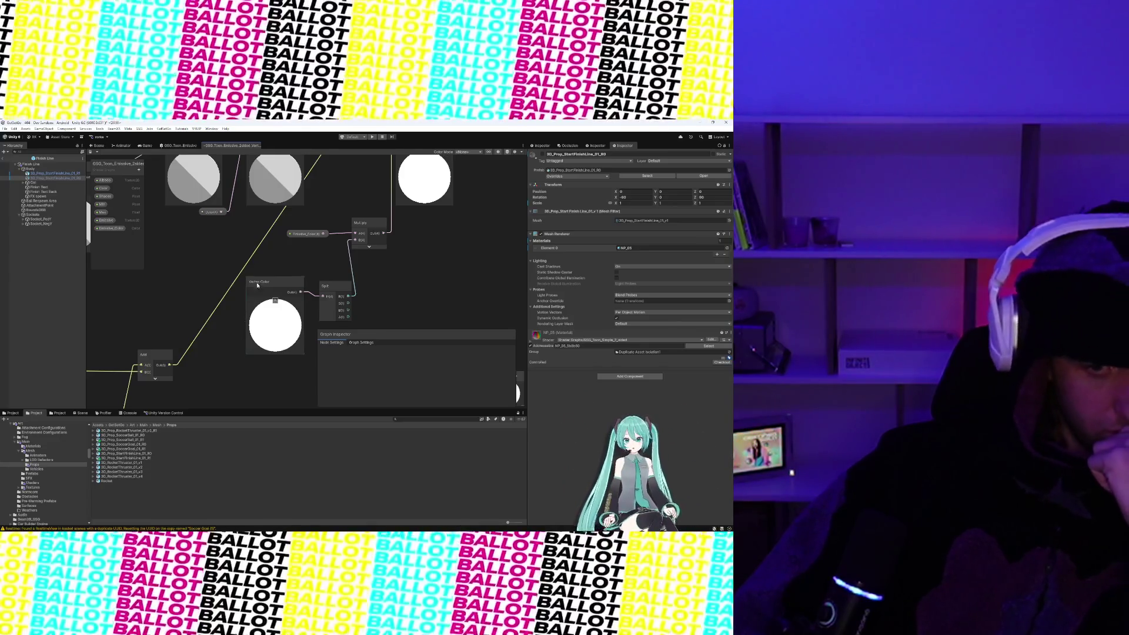
pyautogui.scroll(-3, 260, 251)
pyautogui.moveTo(259, 252)
pyautogui.mouseDown()
pyautogui.moveTo(294, 283)
pyautogui.moveTo(323, 288)
pyautogui.moveTo(228, 198)
pyautogui.mouseUp()
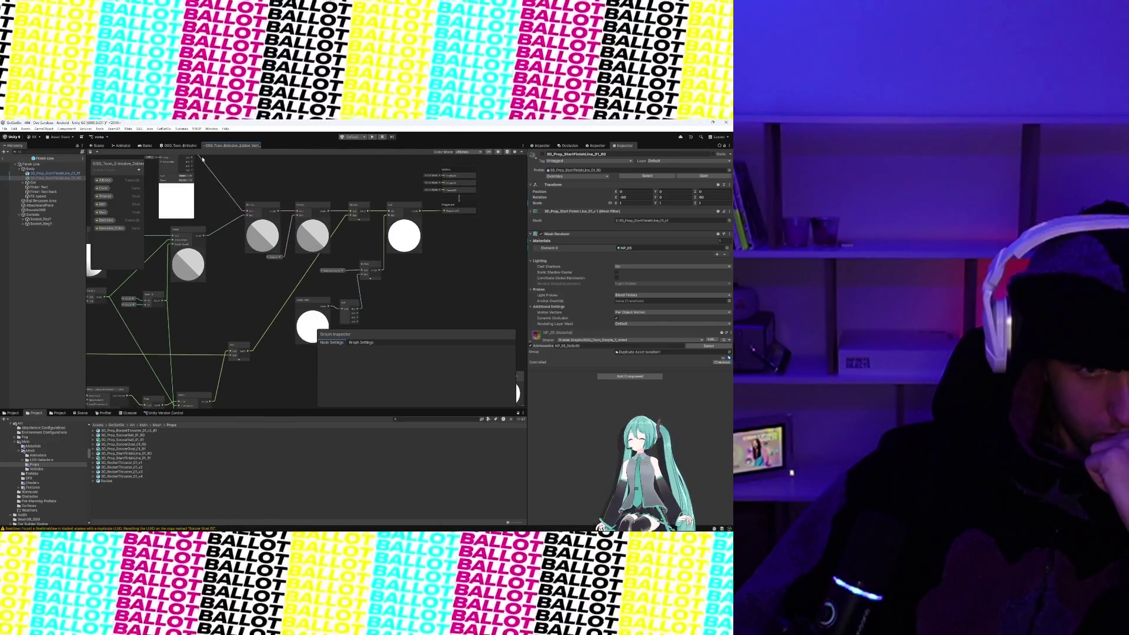
# - Connect a new wire into the lower Multiply node's input
pyautogui.scroll(2, 202, 159)
pyautogui.moveTo(332, 232); pyautogui.dragTo(391, 309)
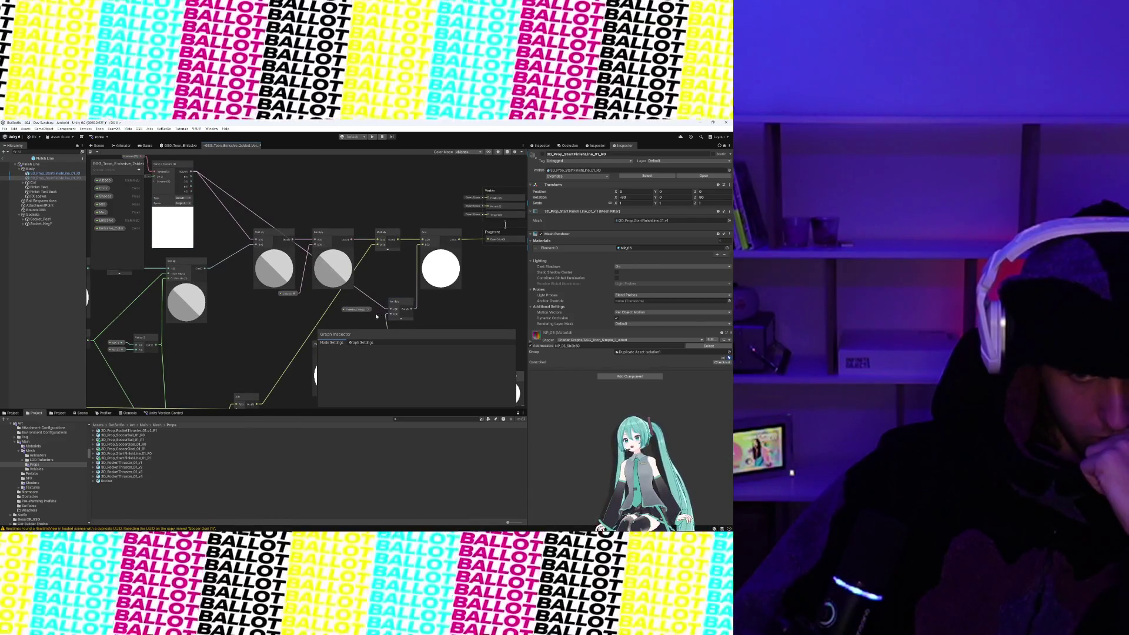
pyautogui.click(356, 309)
pyautogui.click(268, 338)
pyautogui.moveTo(269, 338); pyautogui.dragTo(251, 310)
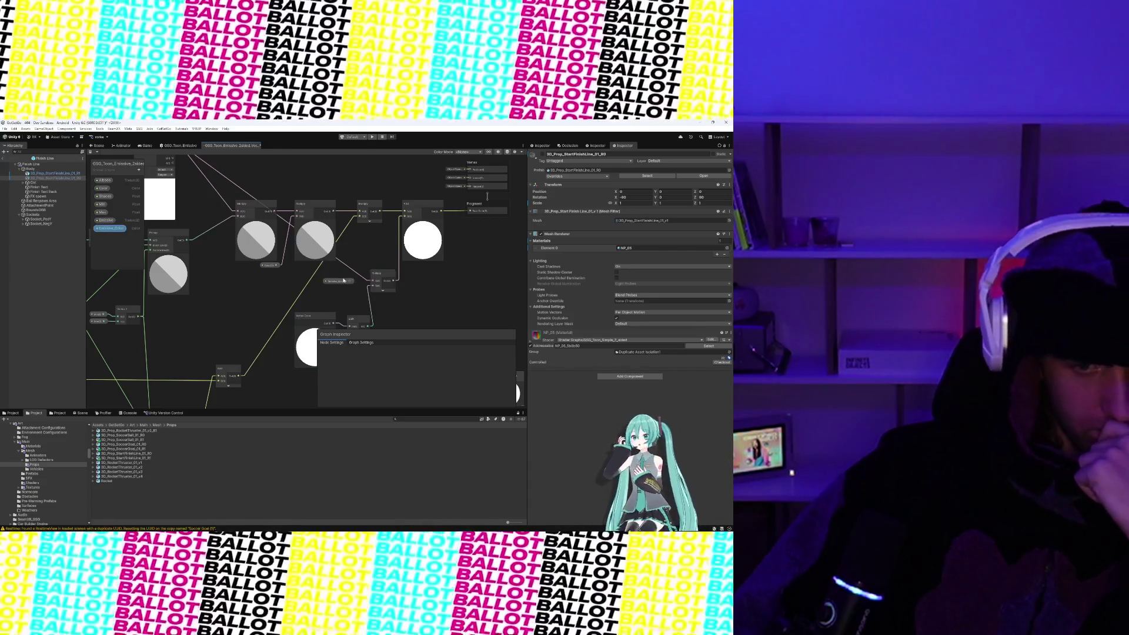
# - Delete the Emissive_Color node, then remove the Emissive_Color and Emissive properties from the Blackboard
pyautogui.rightClick(339, 282)
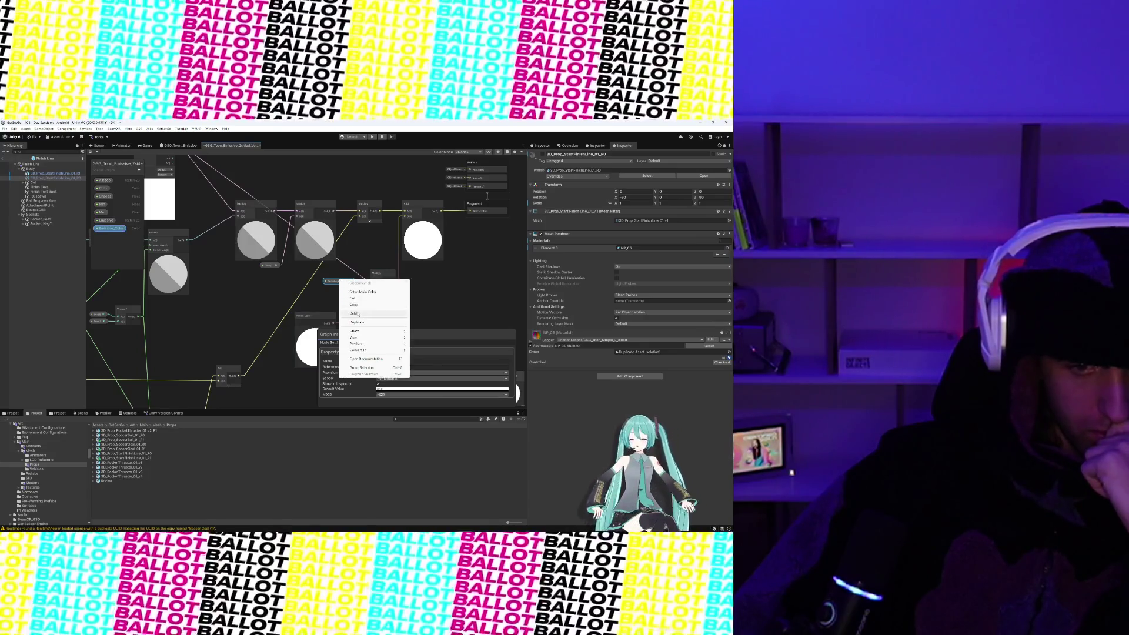
pyautogui.click(356, 313)
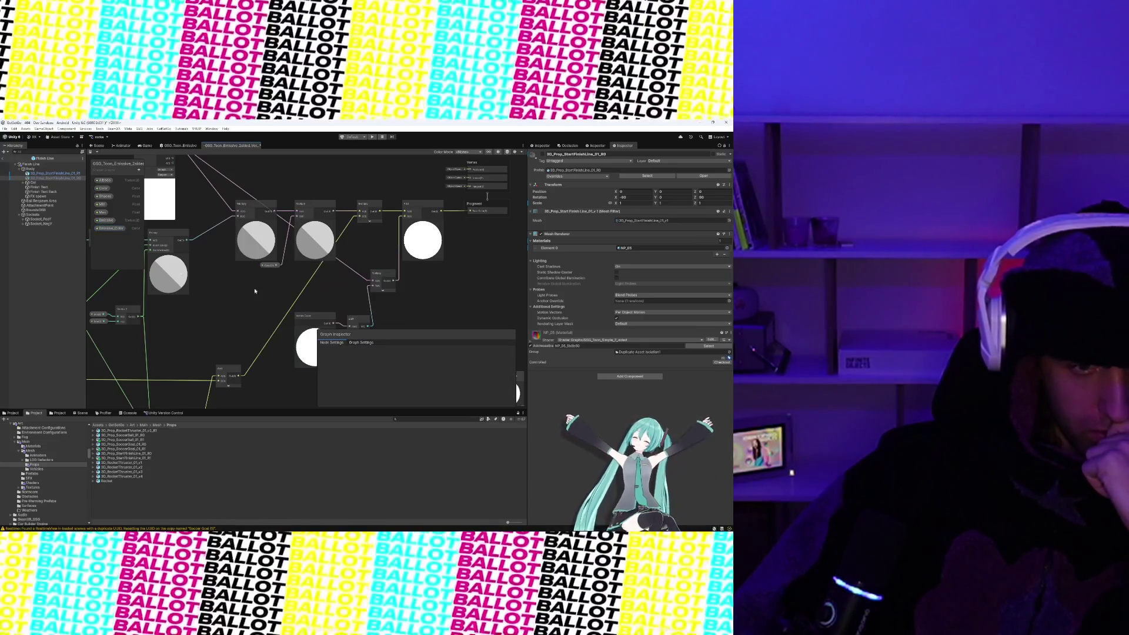
pyautogui.rightClick(111, 229)
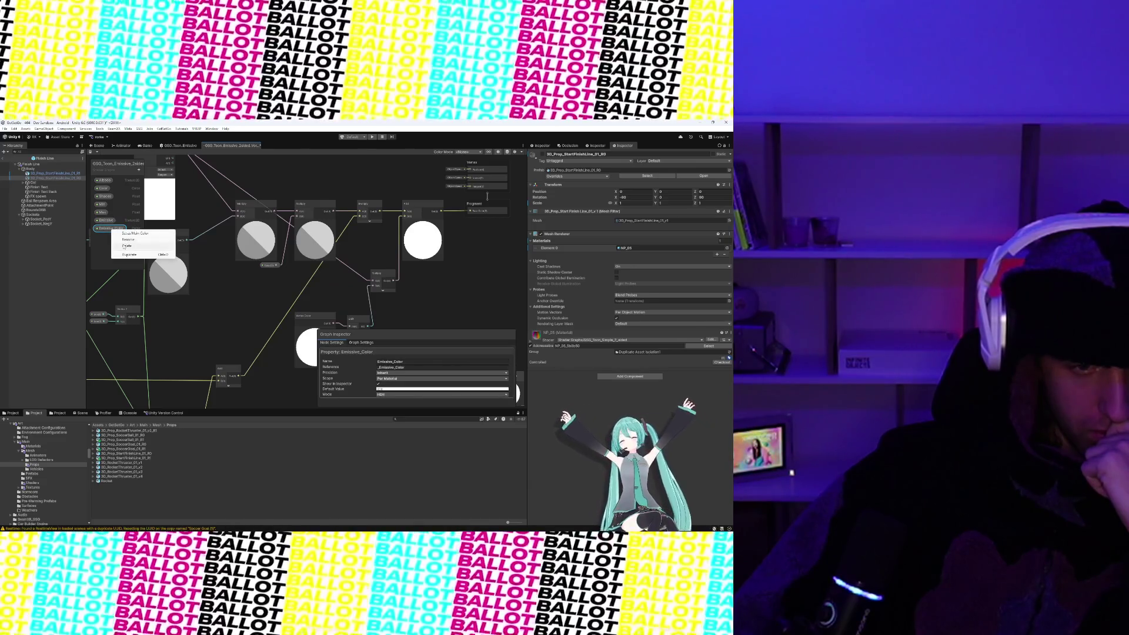
pyautogui.click(125, 246)
pyautogui.click(107, 221)
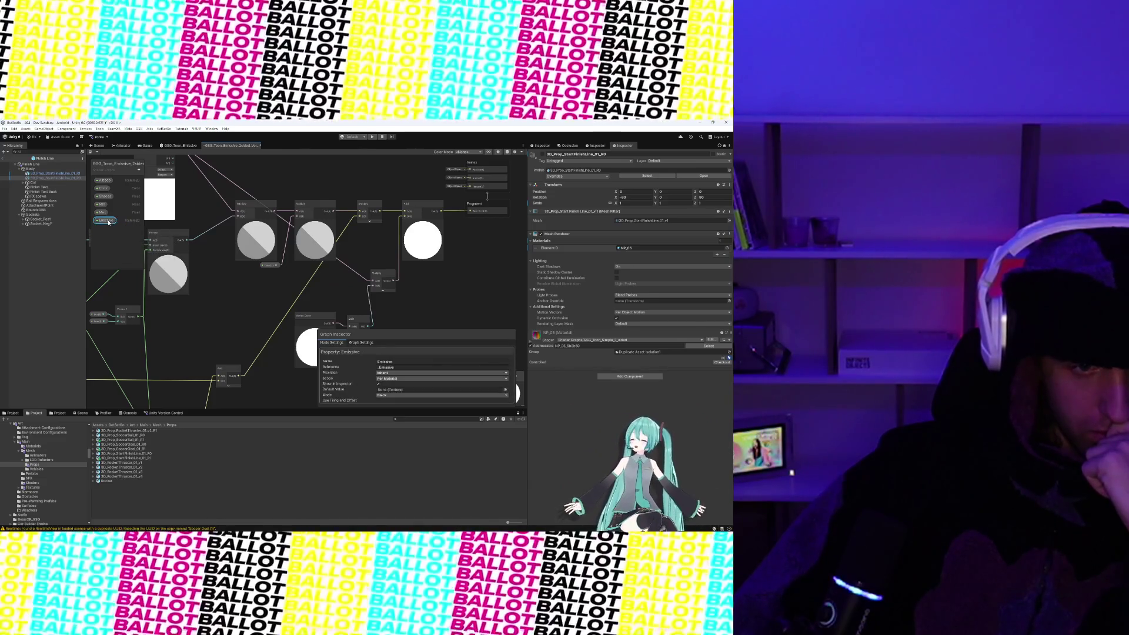
pyautogui.rightClick(108, 221)
pyautogui.click(121, 237)
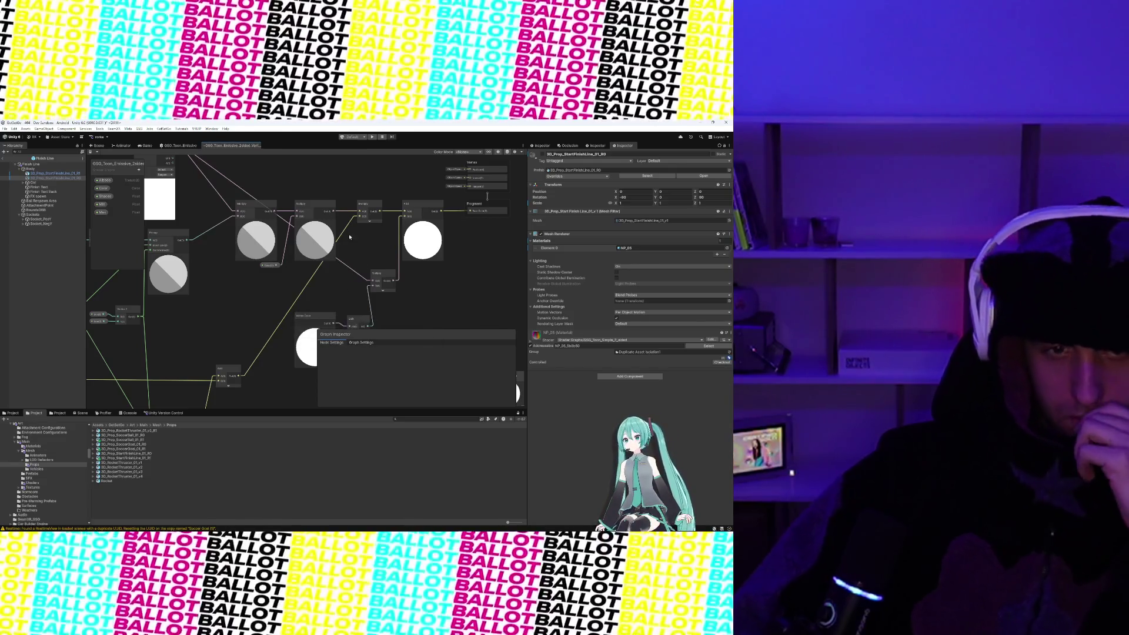
pyautogui.click(148, 145)
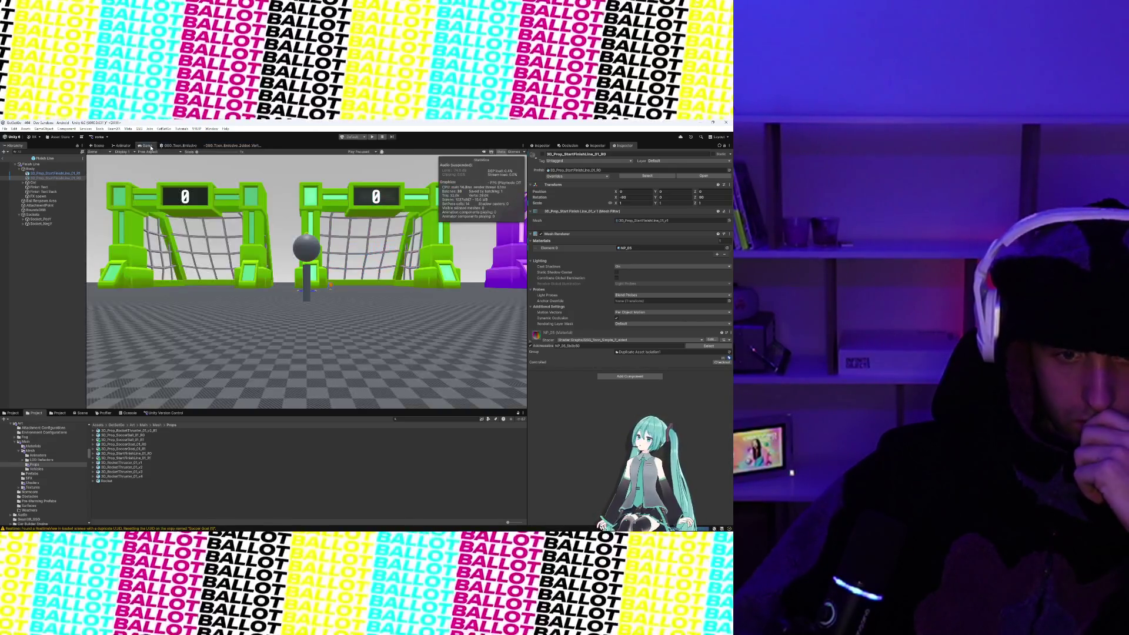
# - Return from the Game view to the Scene and orbit to a frontal view of the FINISH arch
pyautogui.scroll(2, 322, 275)
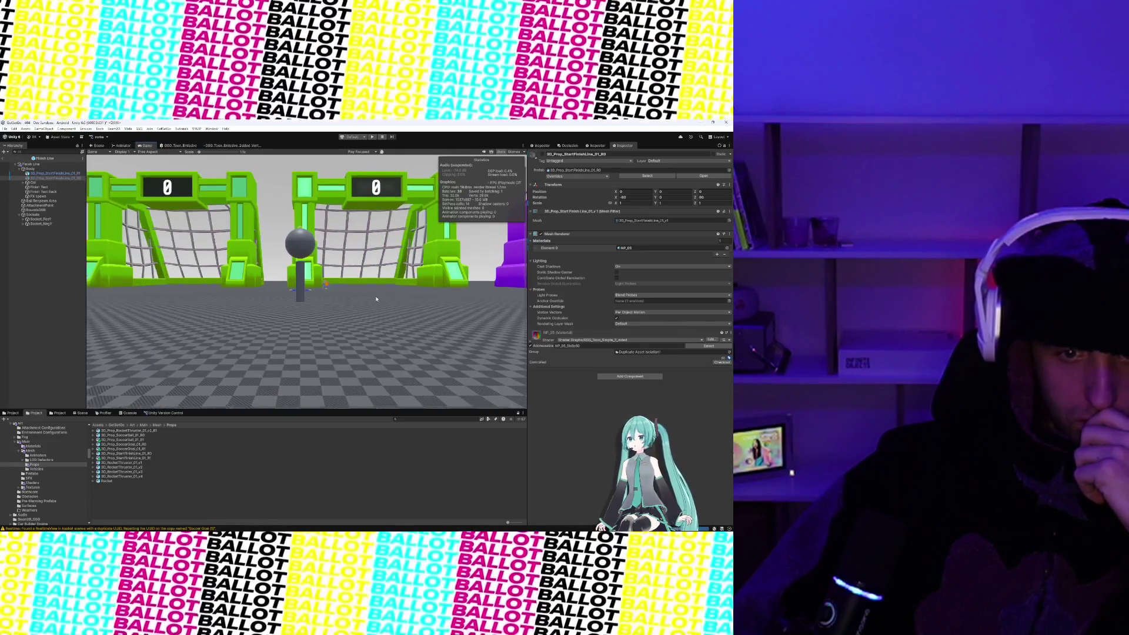
pyautogui.click(120, 146)
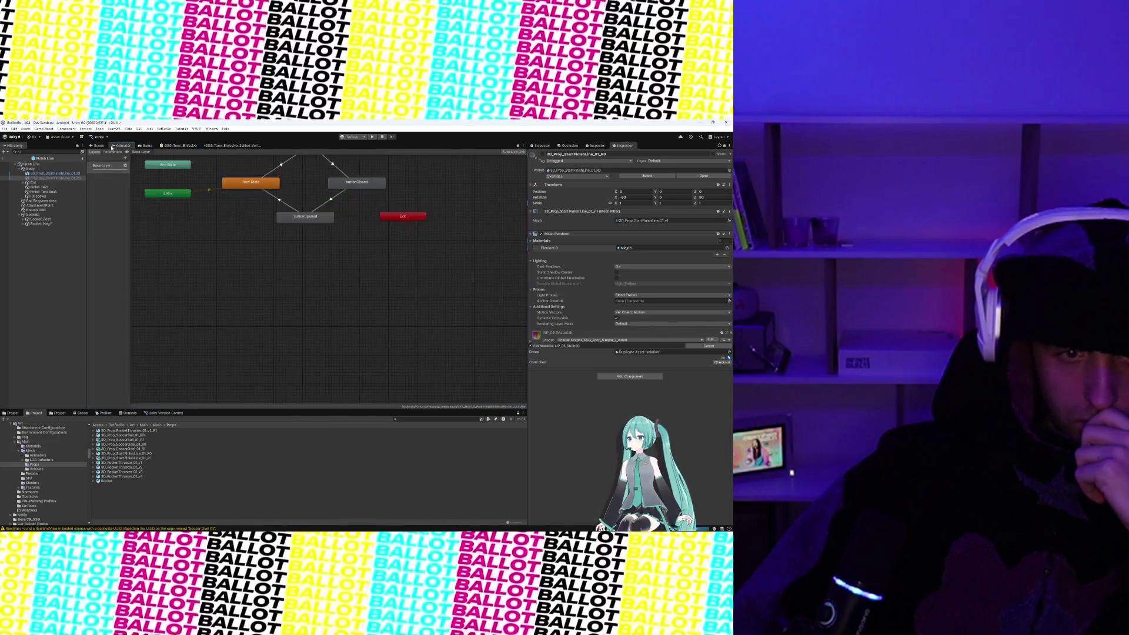
pyautogui.click(100, 147)
pyautogui.moveTo(335, 301)
pyautogui.mouseDown()
pyautogui.moveTo(320, 310)
pyautogui.moveTo(439, 307)
pyautogui.moveTo(361, 290)
pyautogui.moveTo(254, 296)
pyautogui.moveTo(265, 311)
pyautogui.moveTo(283, 303)
pyautogui.mouseUp()
pyautogui.moveTo(247, 287); pyautogui.dragTo(317, 292)
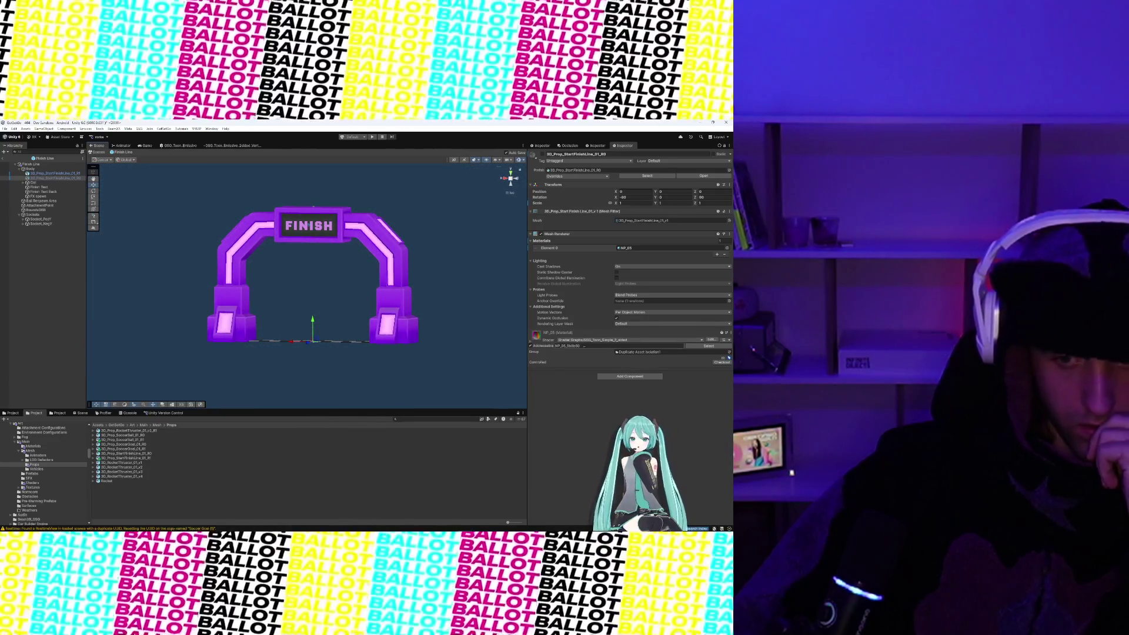
# - Select the FINISH arch and expand its material's Advanced Options in the Inspector
pyautogui.click(395, 281)
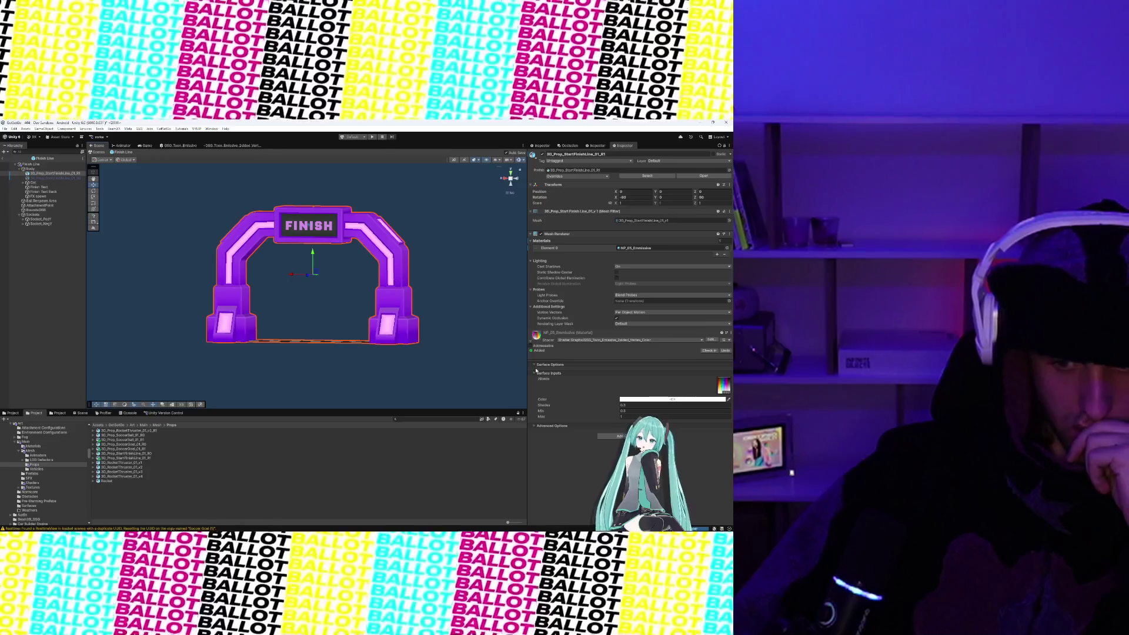
pyautogui.click(535, 426)
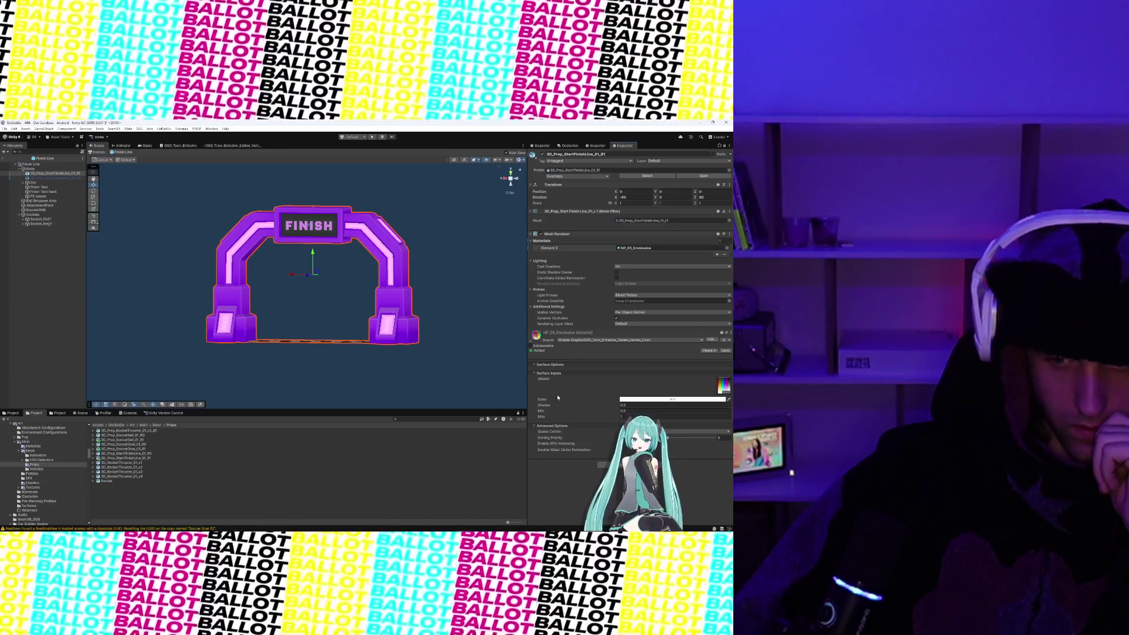
pyautogui.moveTo(376, 317)
pyautogui.mouseDown()
pyautogui.moveTo(388, 319)
pyautogui.moveTo(376, 320)
pyautogui.mouseUp()
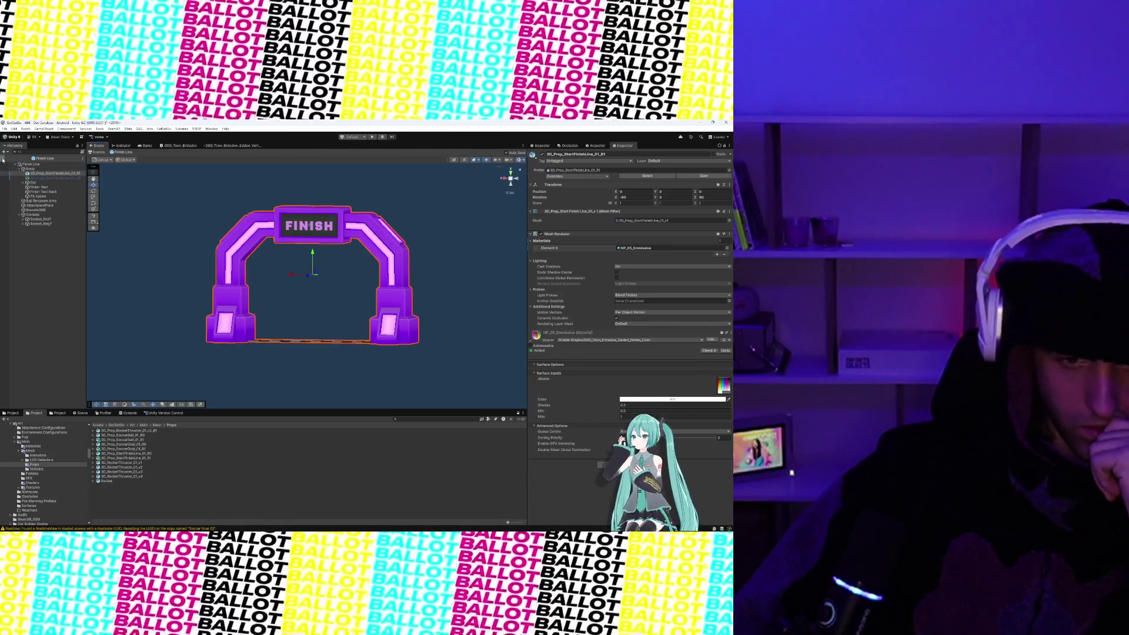
# - Exit Prefab Mode to the 404 - Dev Sandbox scene, framing the goals and arch together
pyautogui.click(3, 159)
pyautogui.scroll(3, 266, 298)
pyautogui.moveTo(266, 298)
pyautogui.mouseDown()
pyautogui.moveTo(284, 380)
pyautogui.moveTo(350, 296)
pyautogui.moveTo(274, 308)
pyautogui.moveTo(321, 337)
pyautogui.moveTo(264, 305)
pyautogui.moveTo(321, 313)
pyautogui.mouseUp()
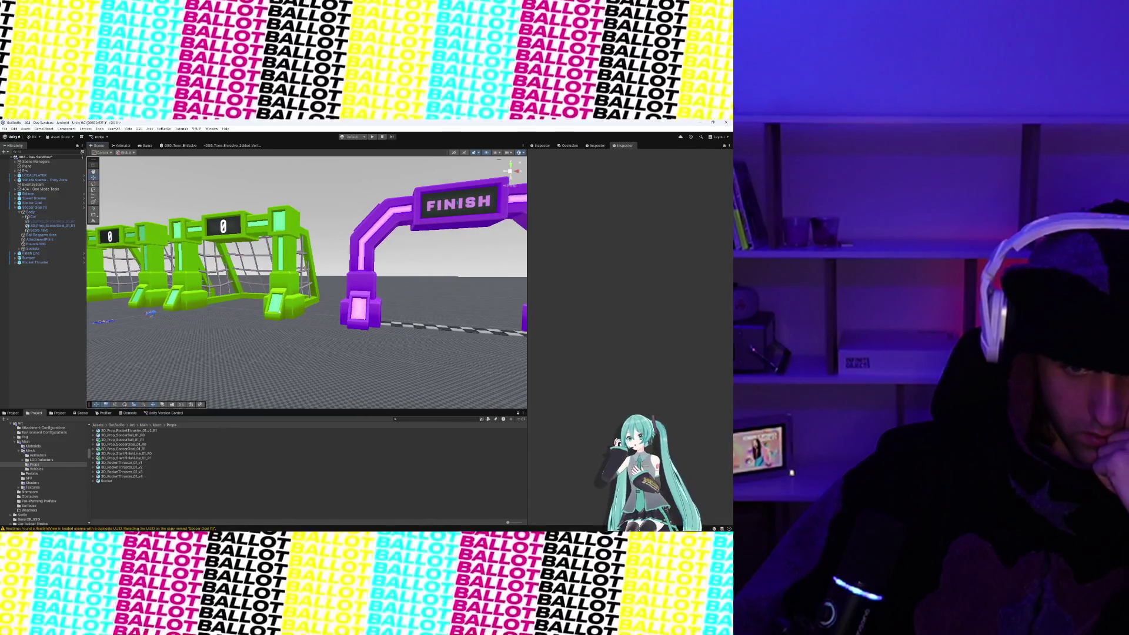
# - Select the Finish Line arch, then switch to the 080_Toon_Emissive_2sided_Vert Shader Graph
pyautogui.click(360, 296)
pyautogui.moveTo(454, 522)
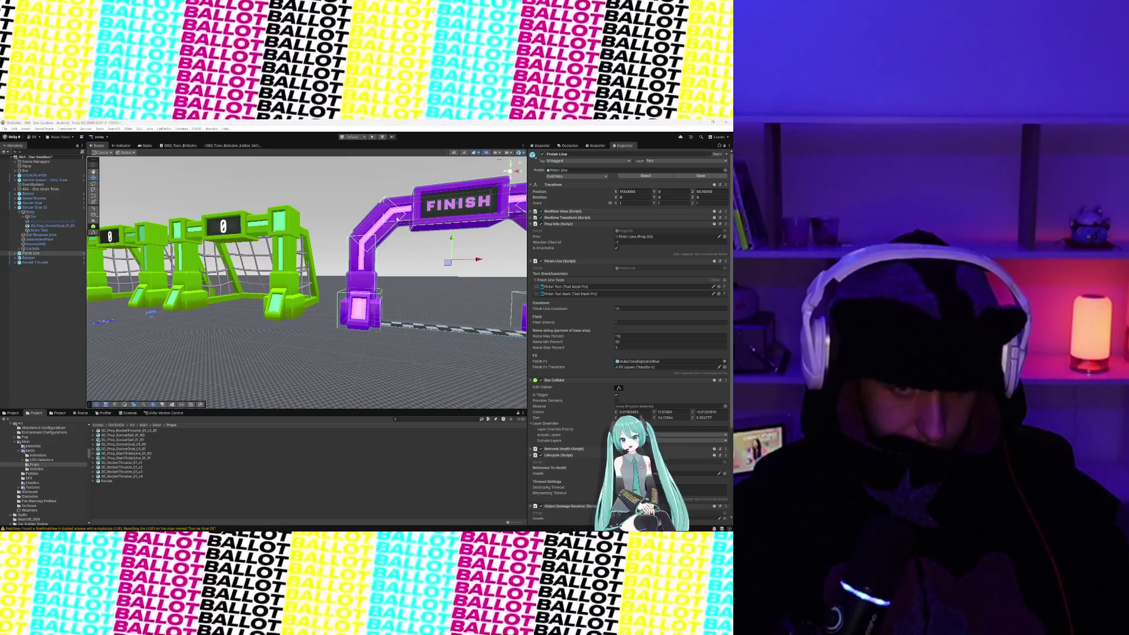
pyautogui.click(231, 146)
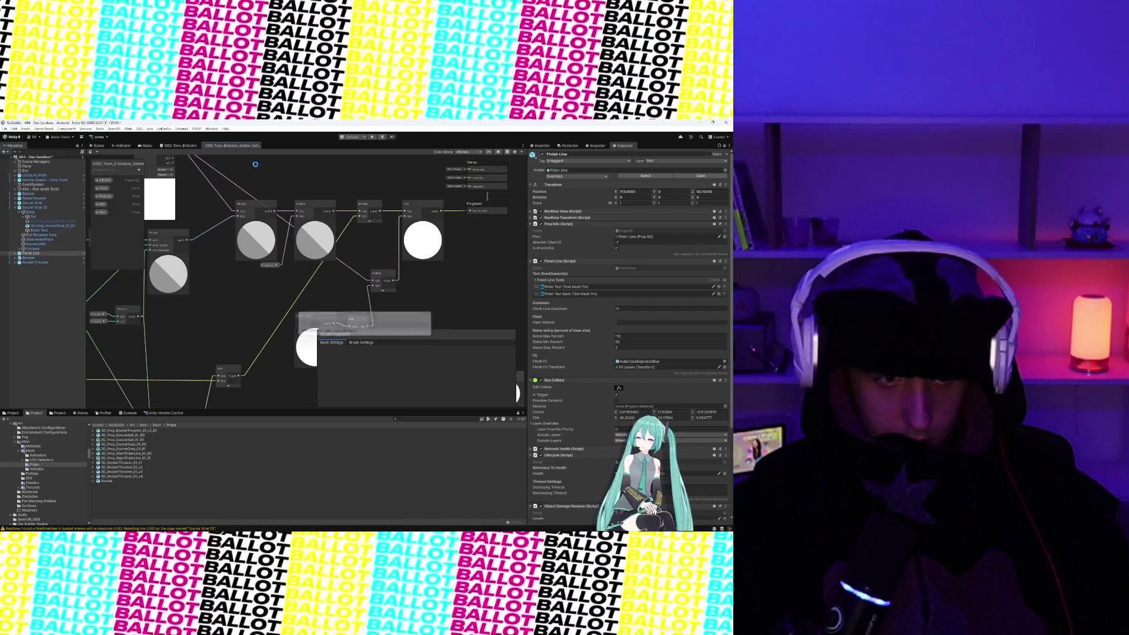
pyautogui.rightClick(239, 148)
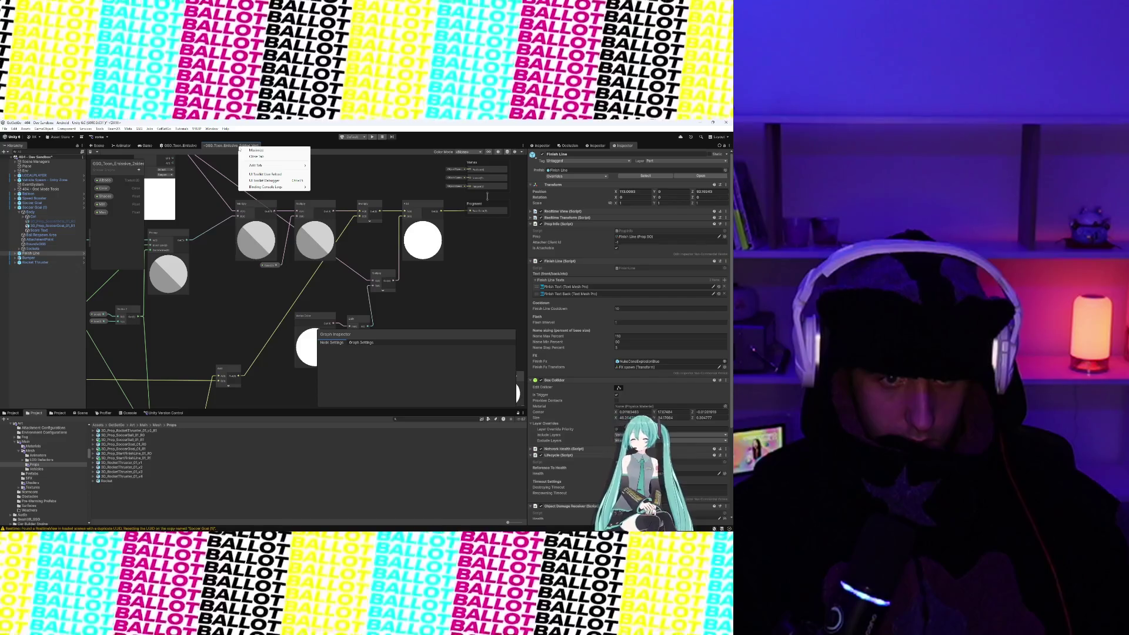
pyautogui.click(231, 148)
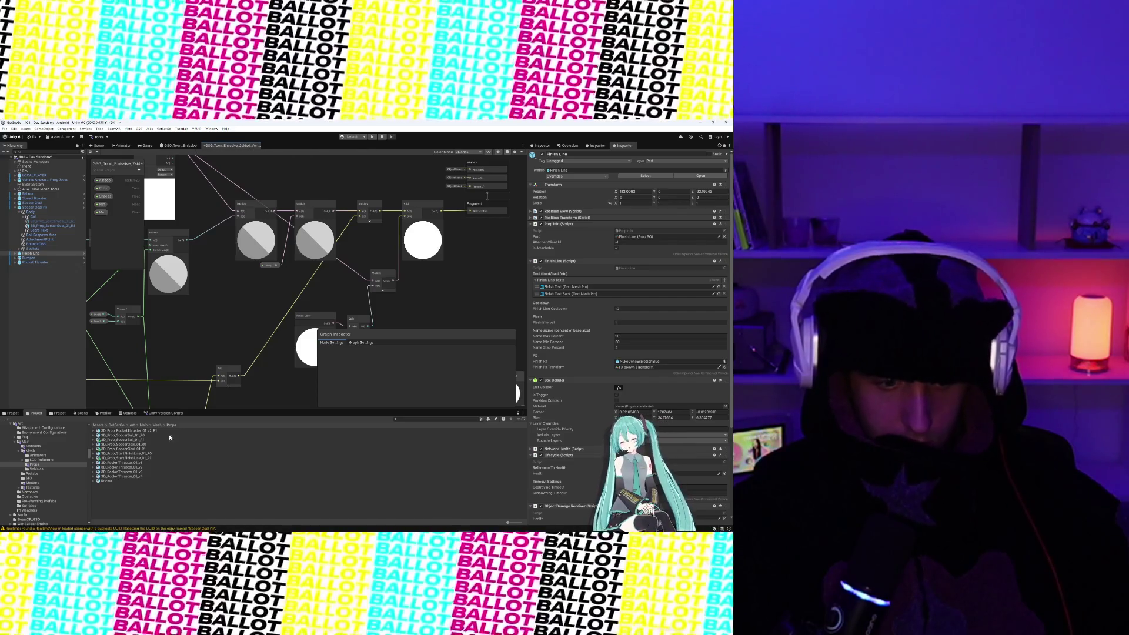
pyautogui.scroll(-2, 305, 176)
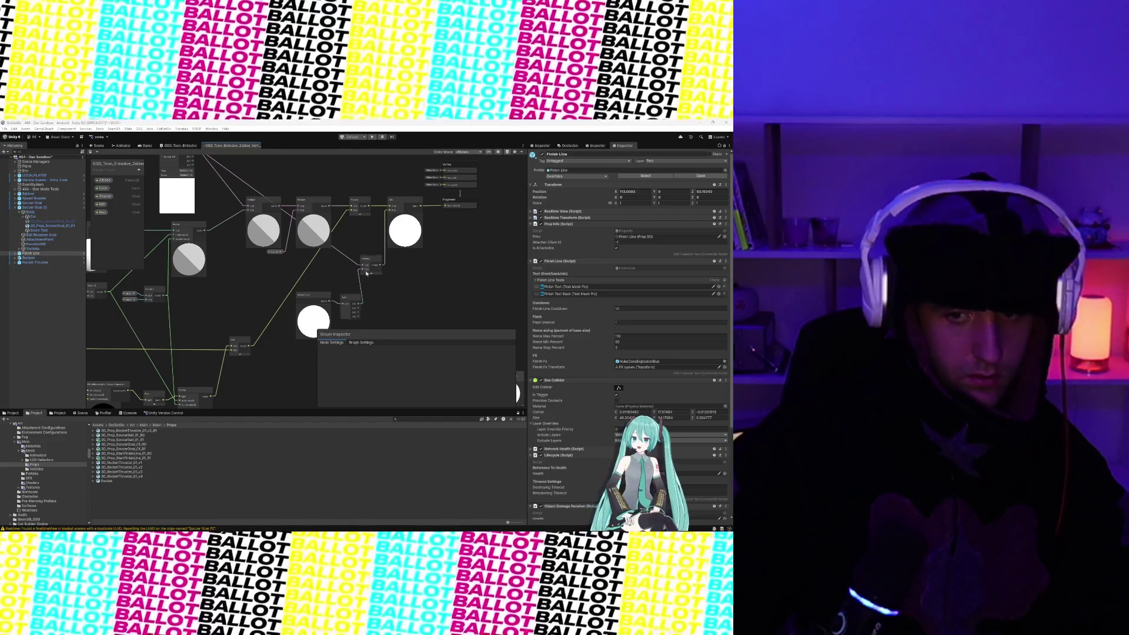
# - Zoom the Shader Graph canvas and bring up the node-adding menu in its lower-left area
pyautogui.scroll(-1, 380, 257)
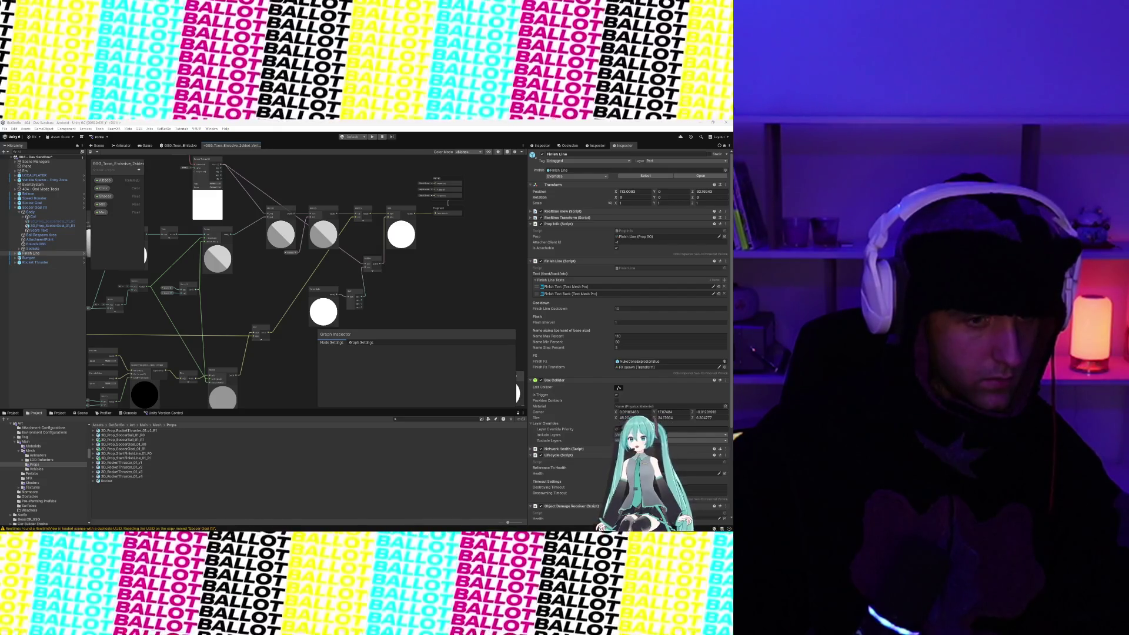
pyautogui.rightClick(117, 234)
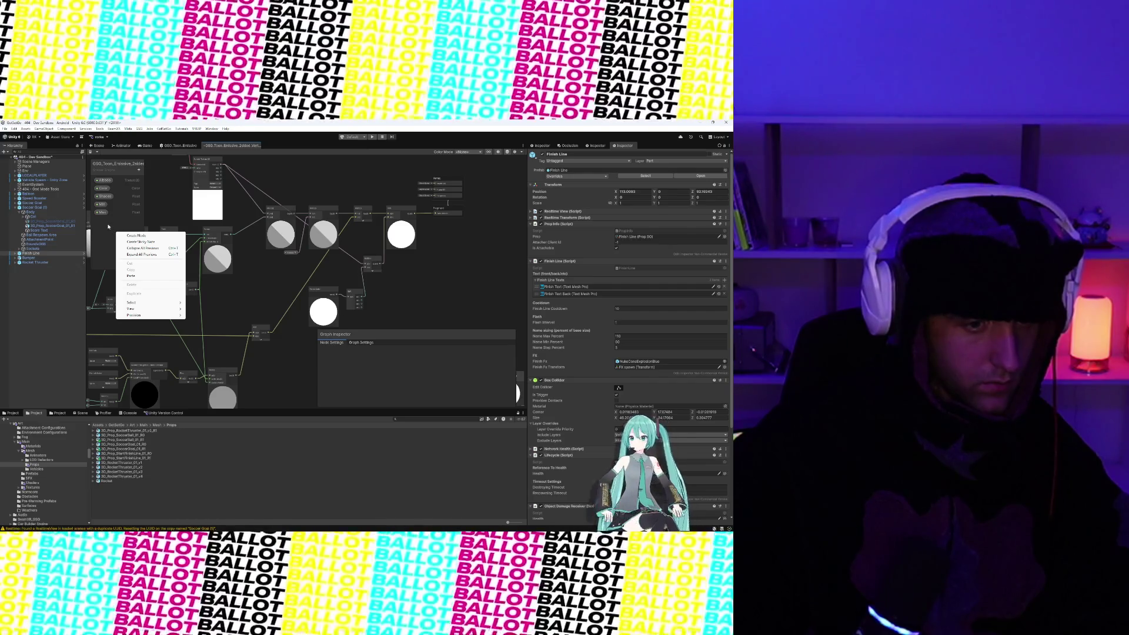
# - Search the node list for 'intens', 'Emis' and 'inten' without adding any node
pyautogui.click(108, 226)
pyautogui.click(103, 213)
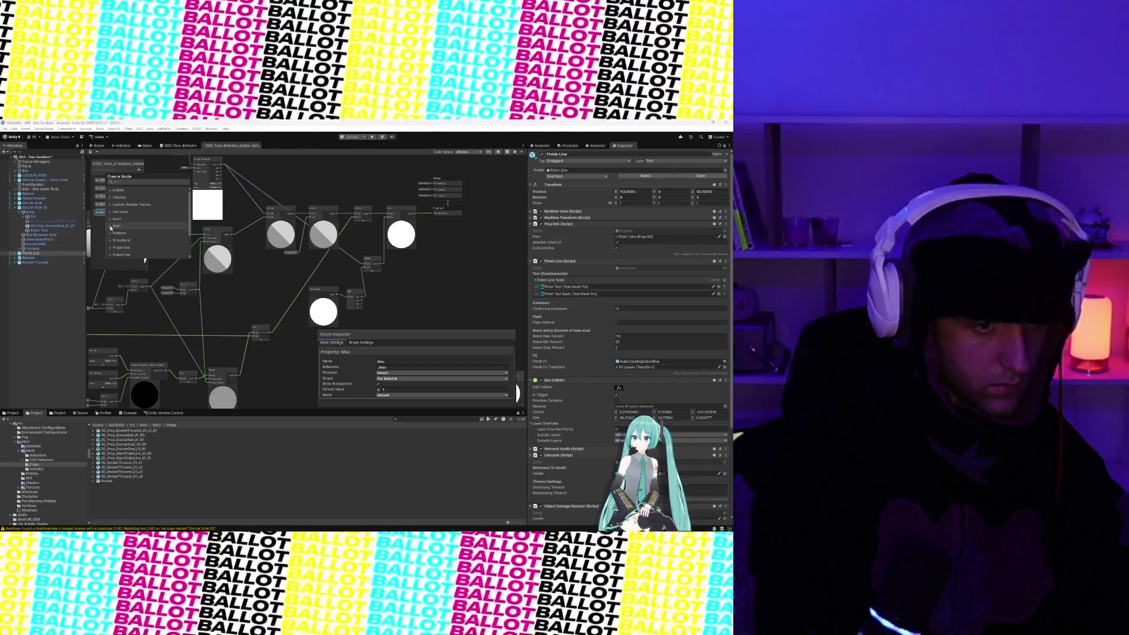
pyautogui.write('intens')
pyautogui.press('BackSpace')
pyautogui.press('BackSpace')
pyautogui.press('BackSpace')
pyautogui.write('Emis')
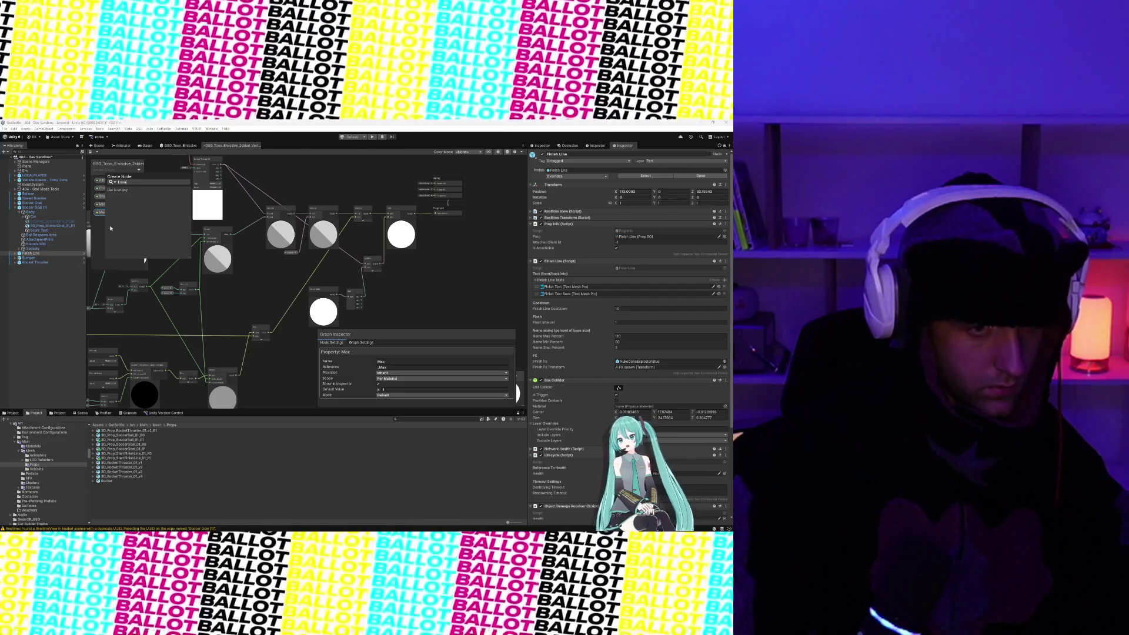
pyautogui.press('BackSpace')
pyautogui.press('BackSpace')
pyautogui.press('BackSpace')
pyautogui.write('inten')
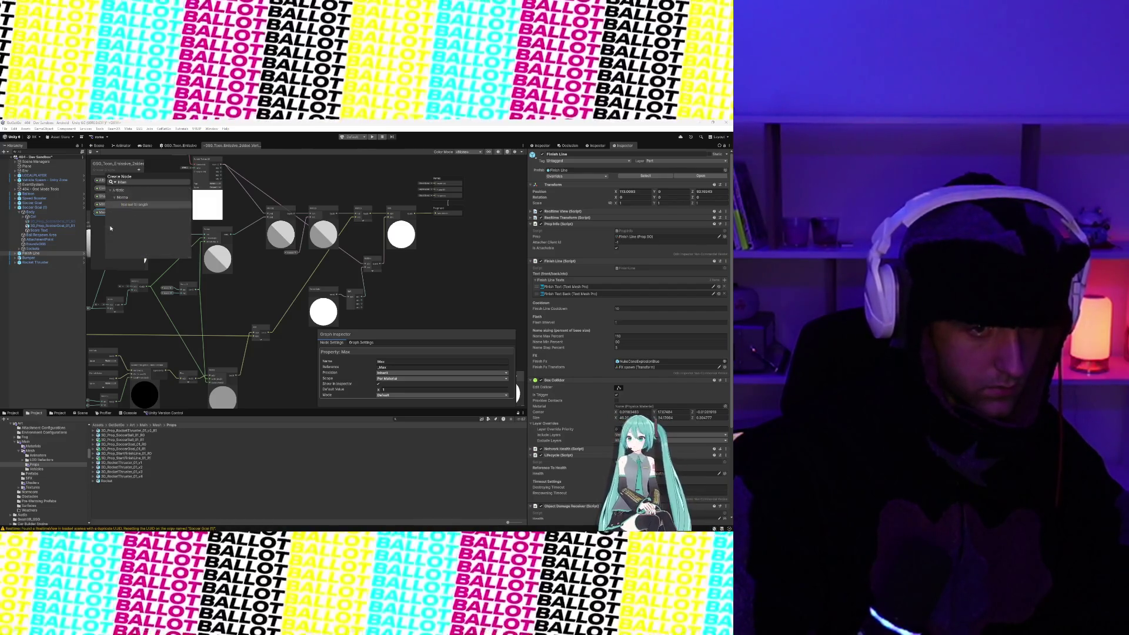
pyautogui.press('Escape')
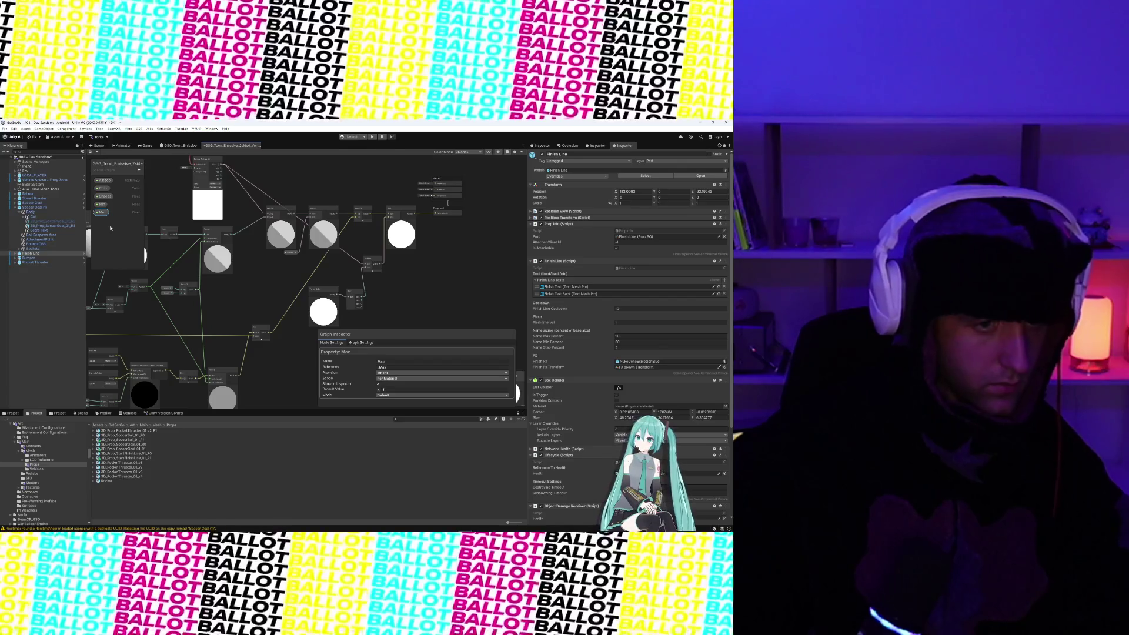
pyautogui.rightClick(110, 228)
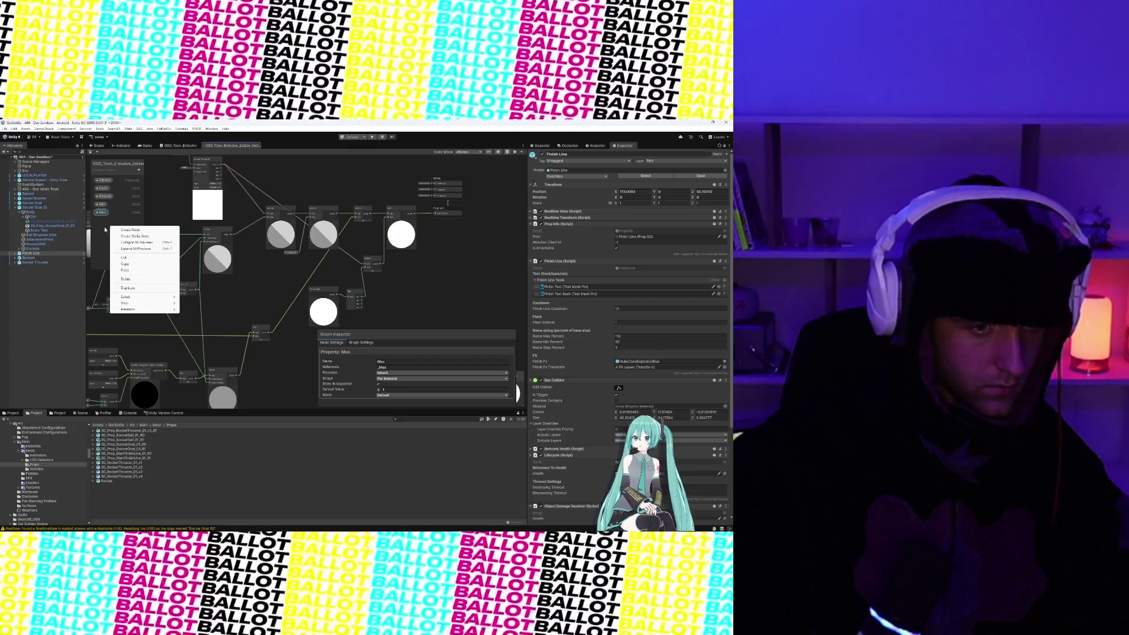
pyautogui.press('Escape')
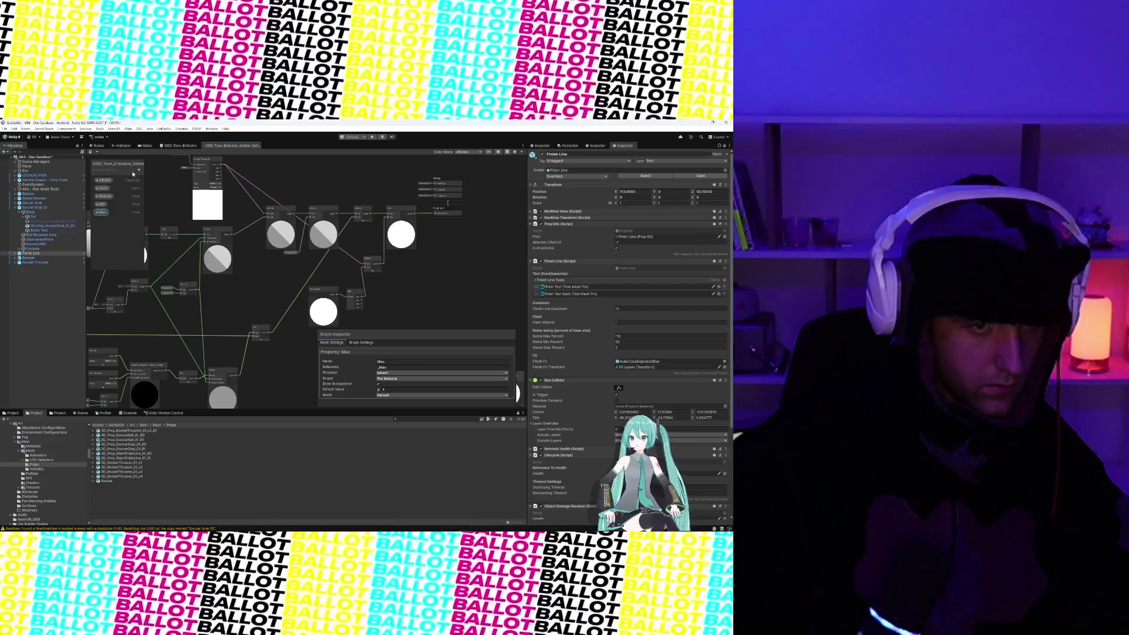
# - Add a Float property to the Blackboard named 'Emissive Intensity'
pyautogui.click(139, 170)
pyautogui.click(157, 182)
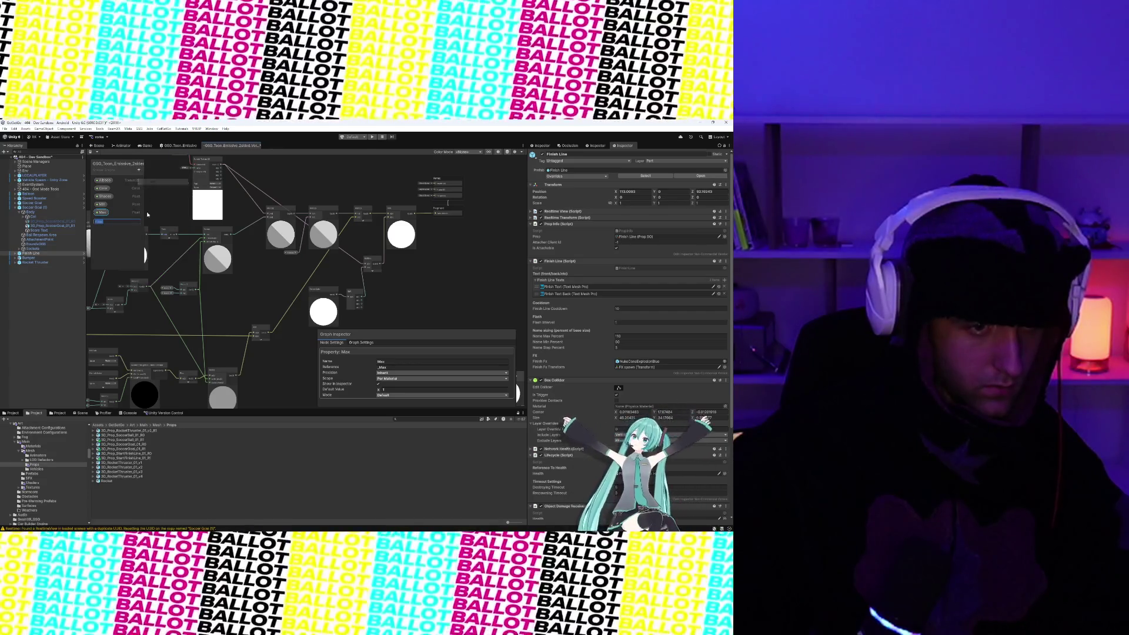
pyautogui.write('Intensity')
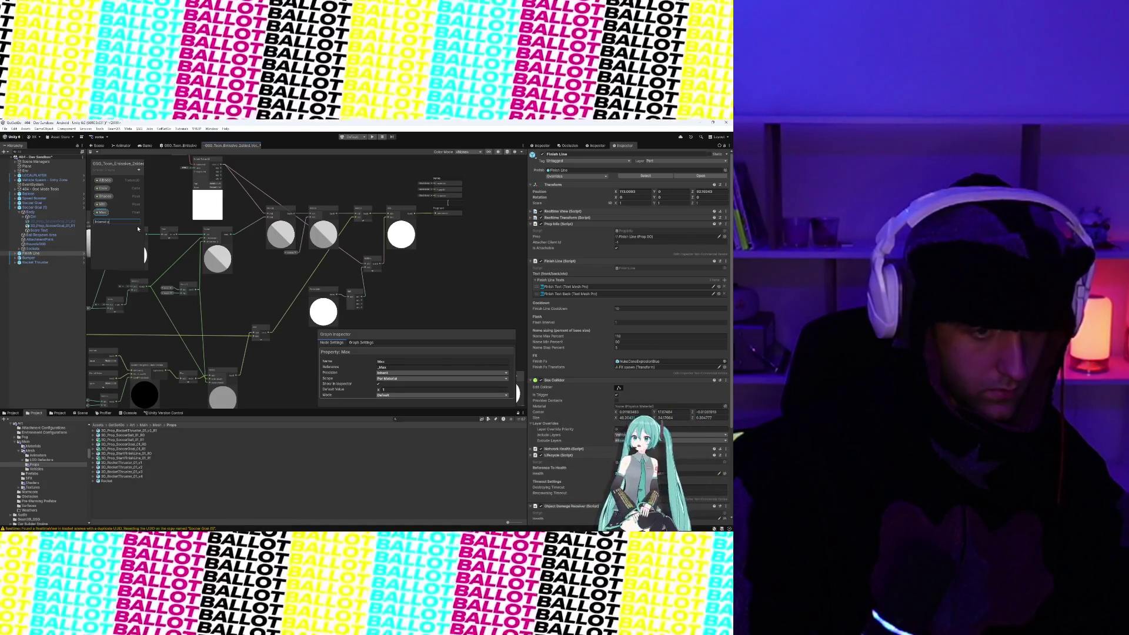
pyautogui.hotkey('ctrl', 'BackSpace')
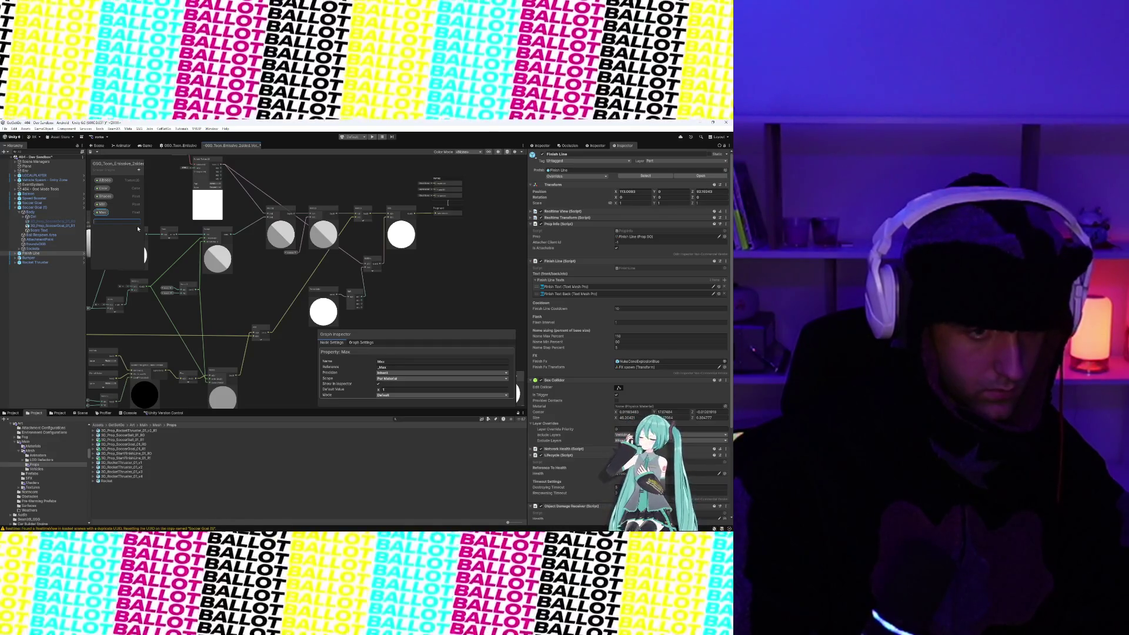
pyautogui.write('Emissive Intensity')
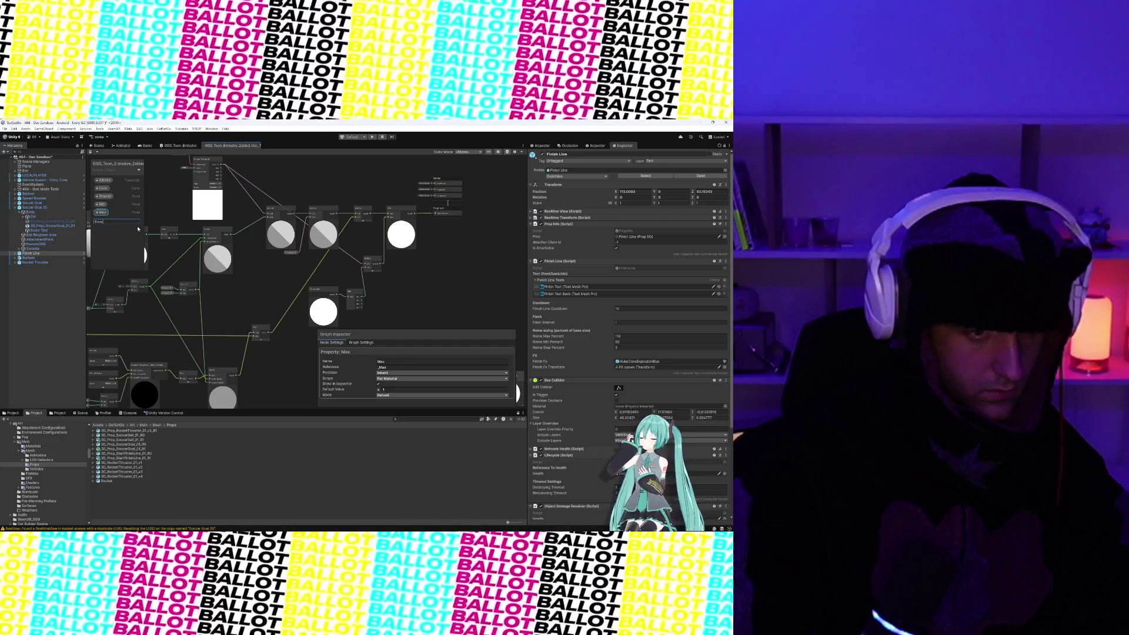
pyautogui.press('Return')
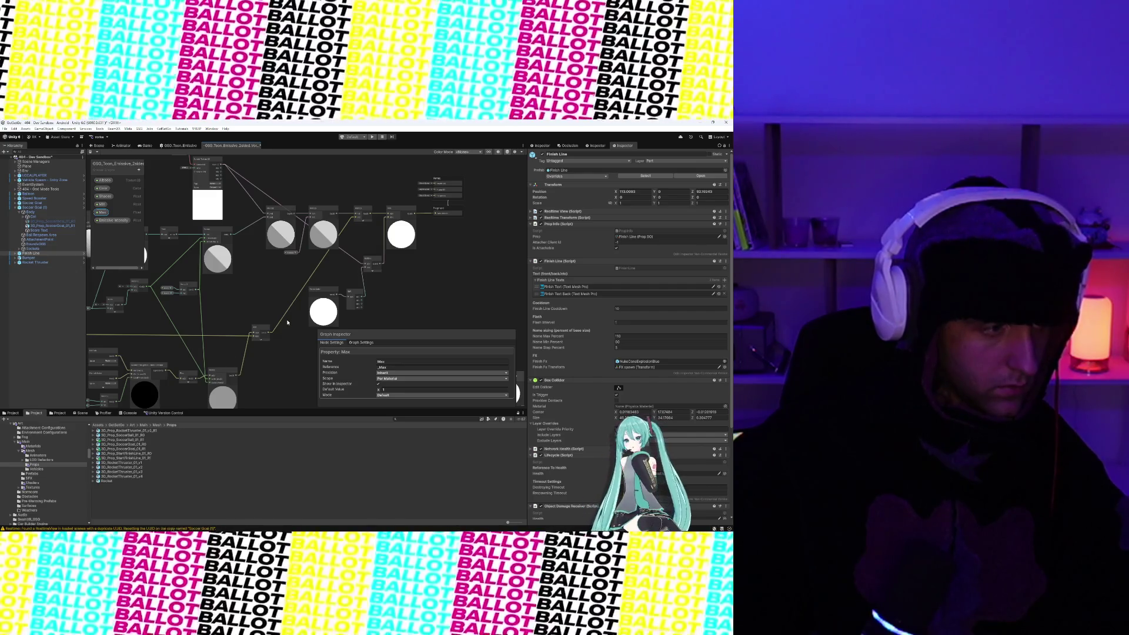
pyautogui.scroll(6, 287, 322)
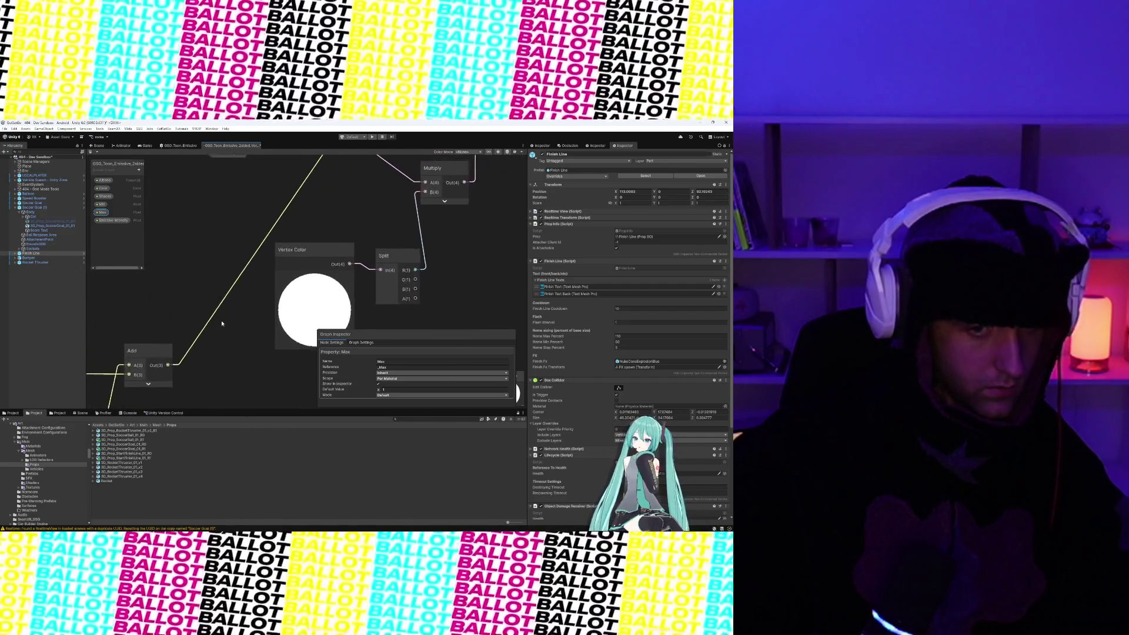
# - Add a Multiply node clear of Vertex Color and place the Emissive Intensity property on the canvas
pyautogui.moveTo(223, 324); pyautogui.dragTo(184, 327)
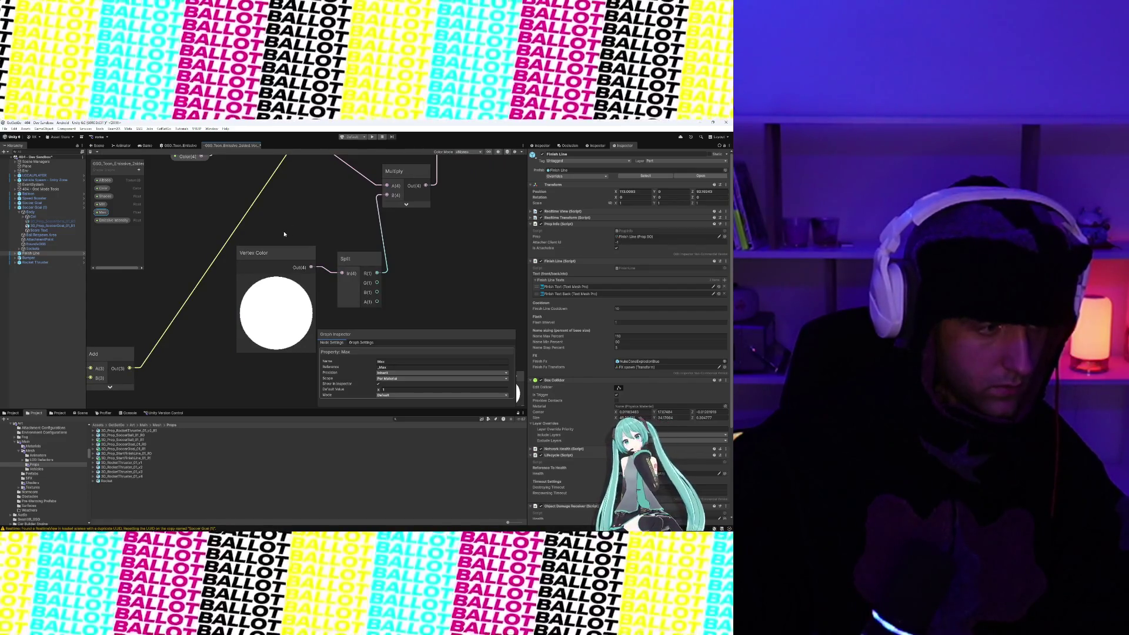
pyautogui.rightClick(284, 235)
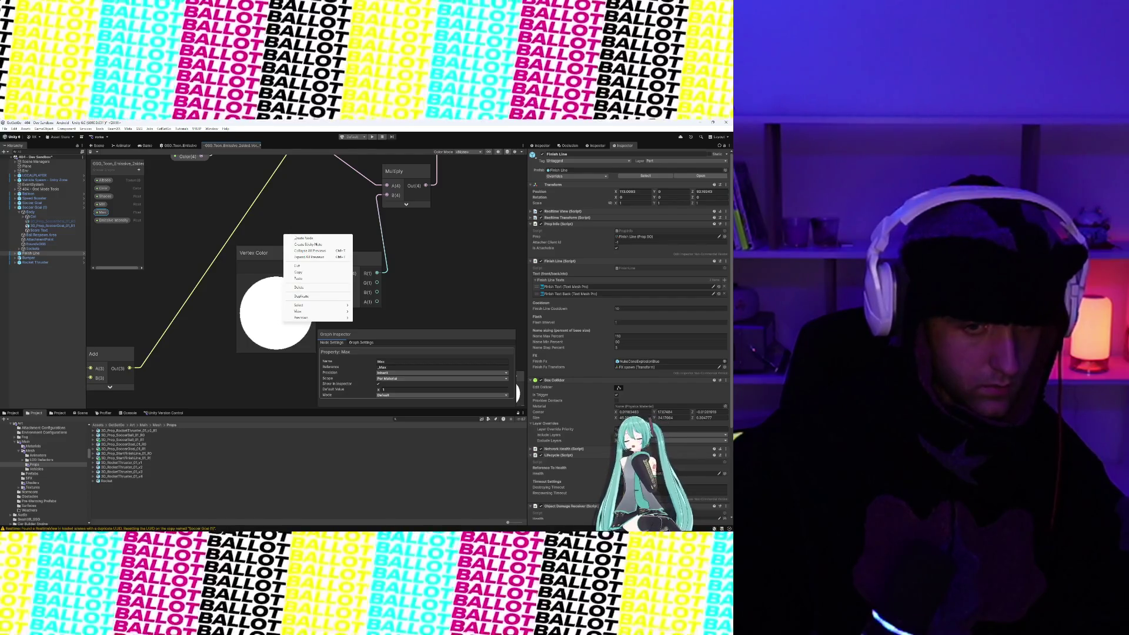
pyautogui.click(300, 238)
pyautogui.write('Multi')
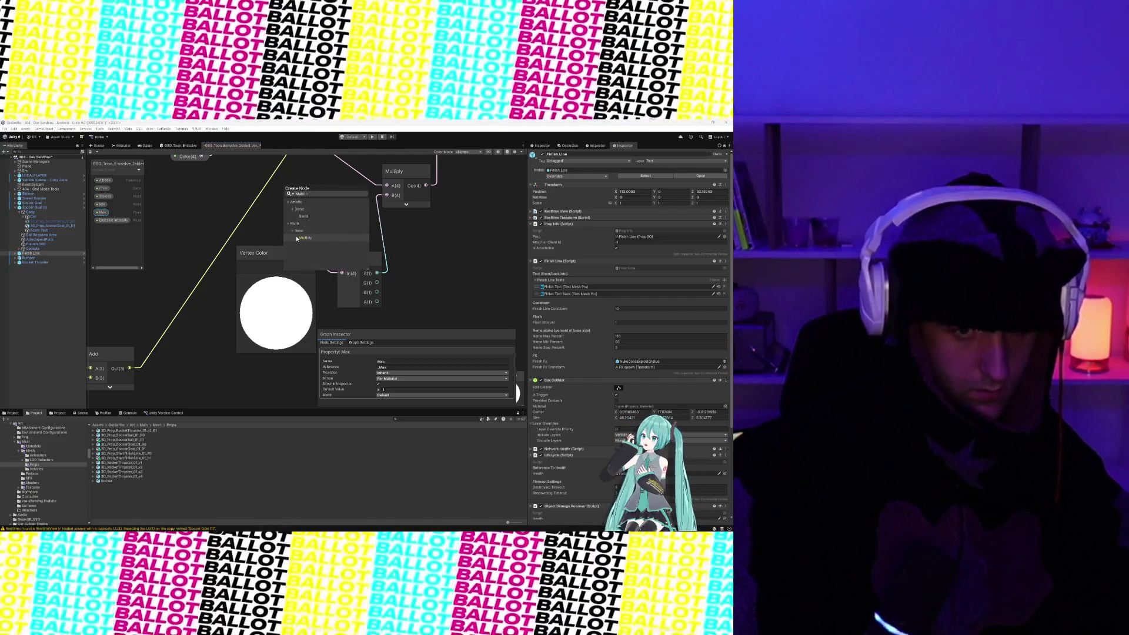
pyautogui.click(305, 237)
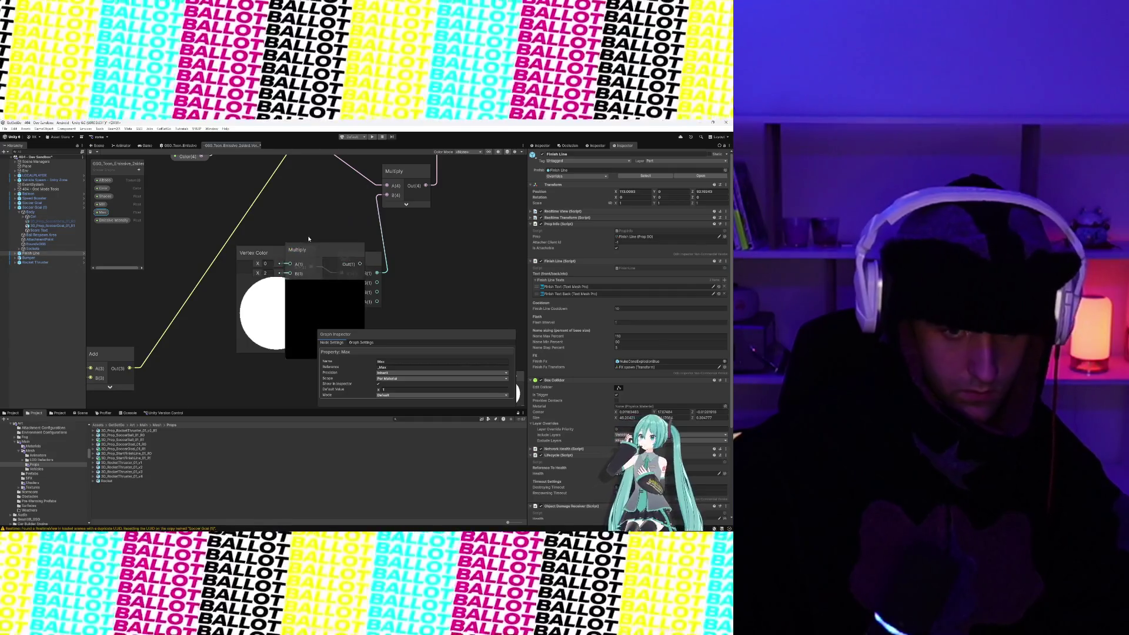
pyautogui.moveTo(307, 247)
pyautogui.mouseDown()
pyautogui.moveTo(457, 257)
pyautogui.moveTo(411, 250)
pyautogui.moveTo(399, 229)
pyautogui.mouseUp()
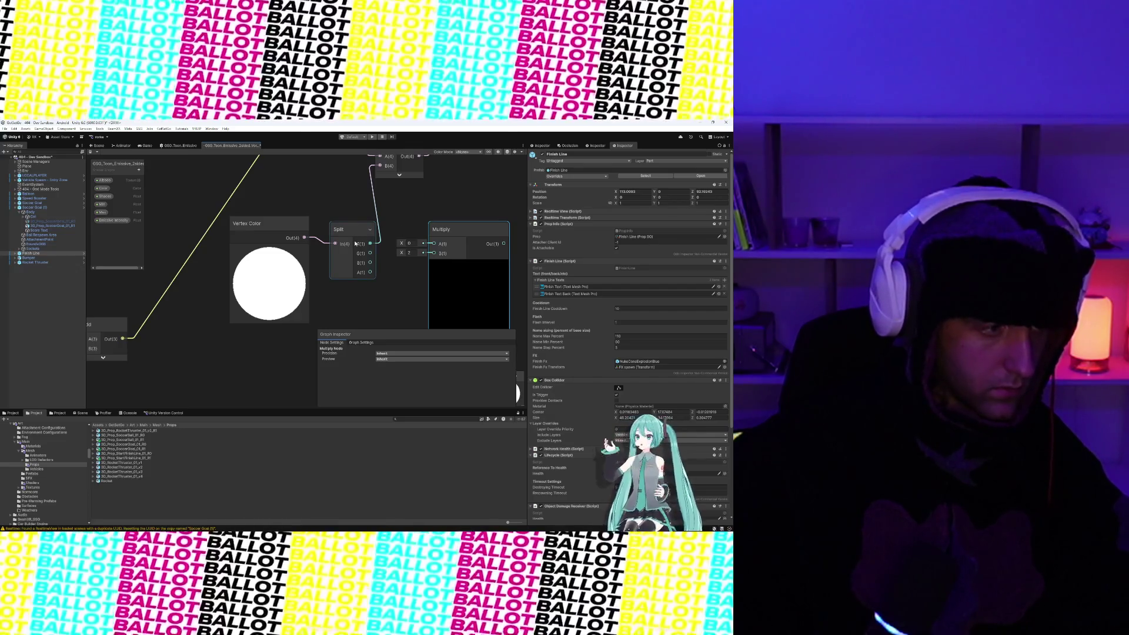
pyautogui.moveTo(114, 219)
pyautogui.mouseDown()
pyautogui.moveTo(304, 195)
pyautogui.moveTo(269, 195)
pyautogui.mouseUp()
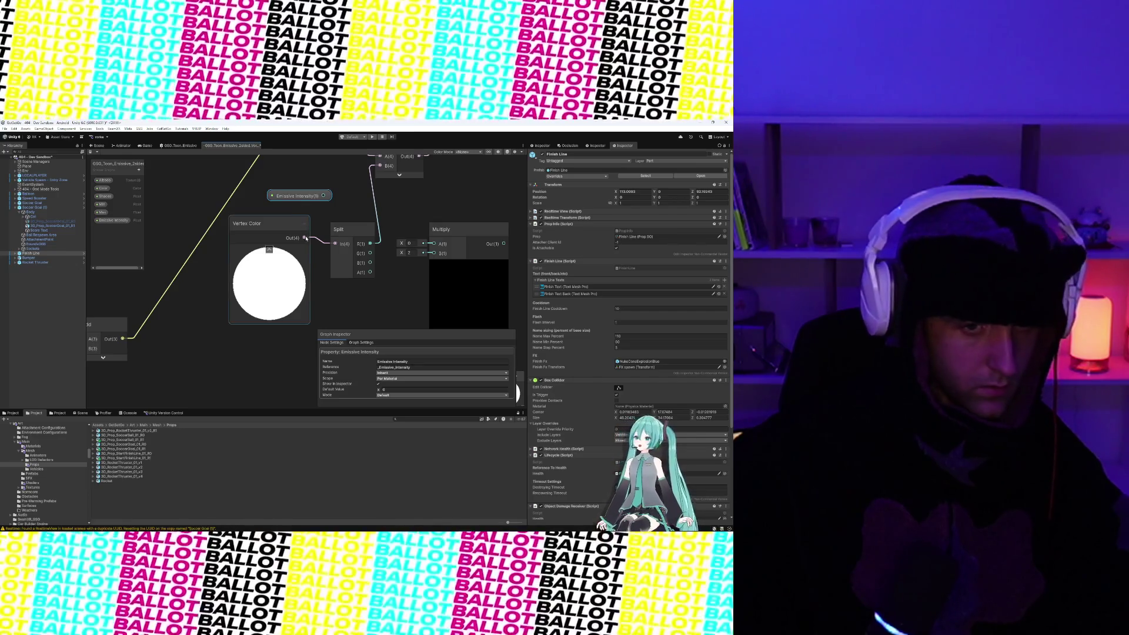
pyautogui.scroll(-4, 305, 237)
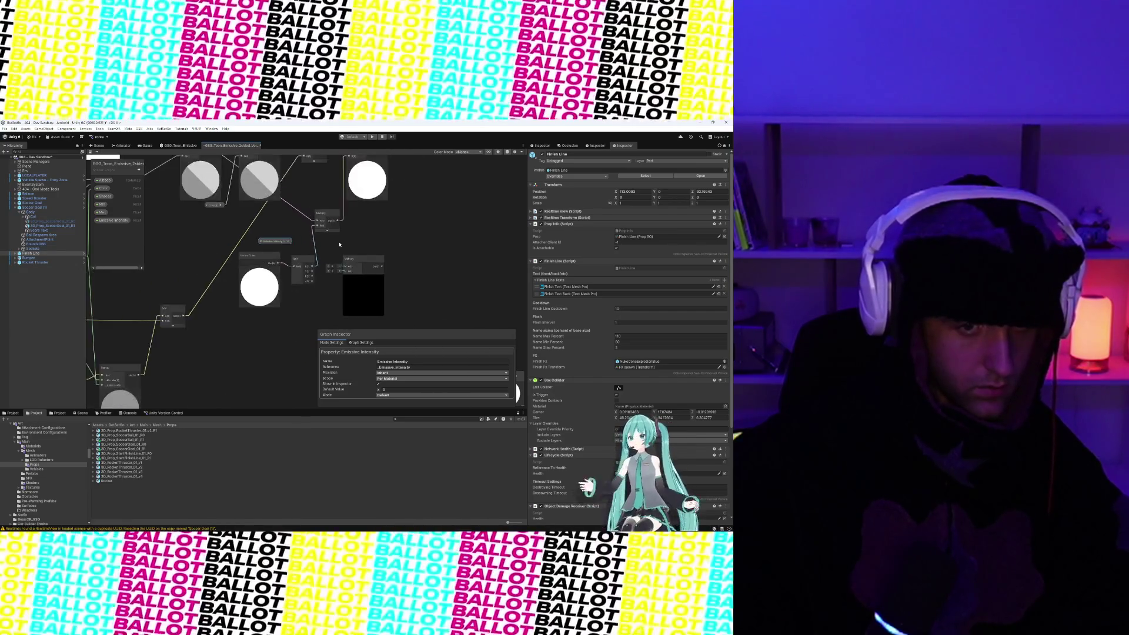
# - Wire Emissive Intensity into the lower Multiply's B input and feed Multiply's output into Add's B
pyautogui.moveTo(302, 276)
pyautogui.mouseDown()
pyautogui.moveTo(280, 278)
pyautogui.moveTo(273, 309)
pyautogui.moveTo(322, 272)
pyautogui.mouseUp()
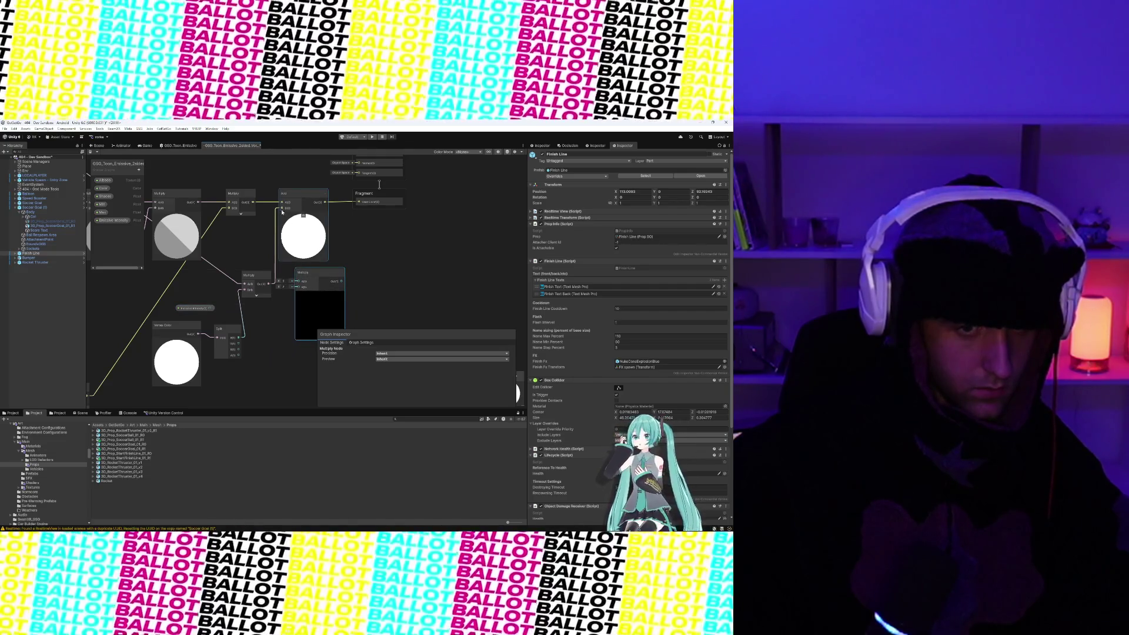
pyautogui.moveTo(282, 208); pyautogui.dragTo(298, 284)
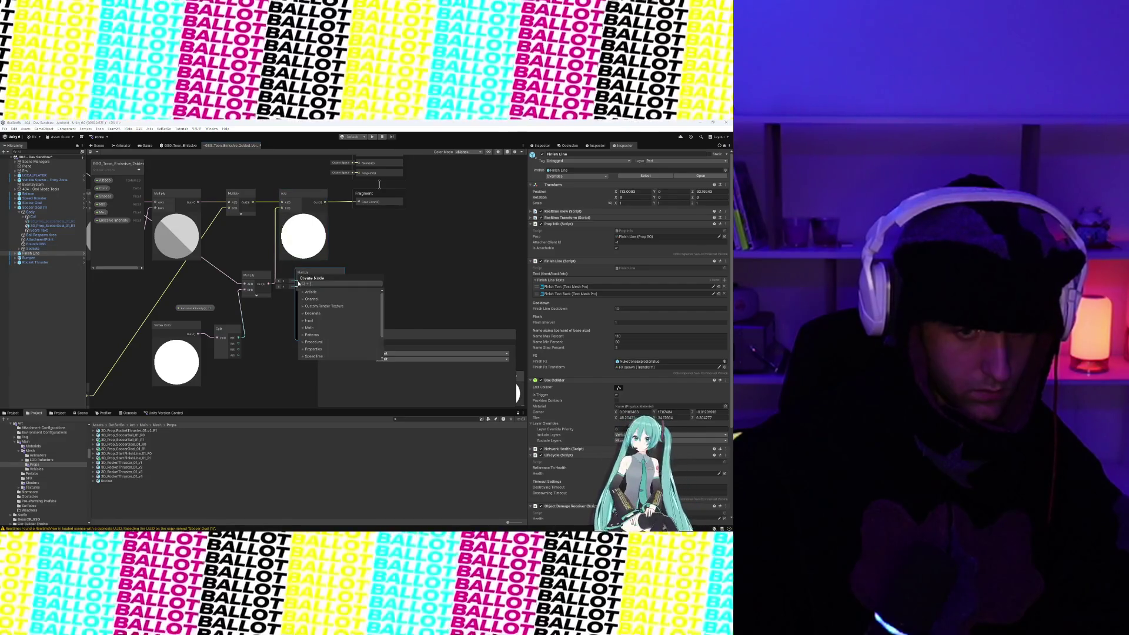
pyautogui.press('Escape')
pyautogui.moveTo(282, 209); pyautogui.dragTo(299, 283)
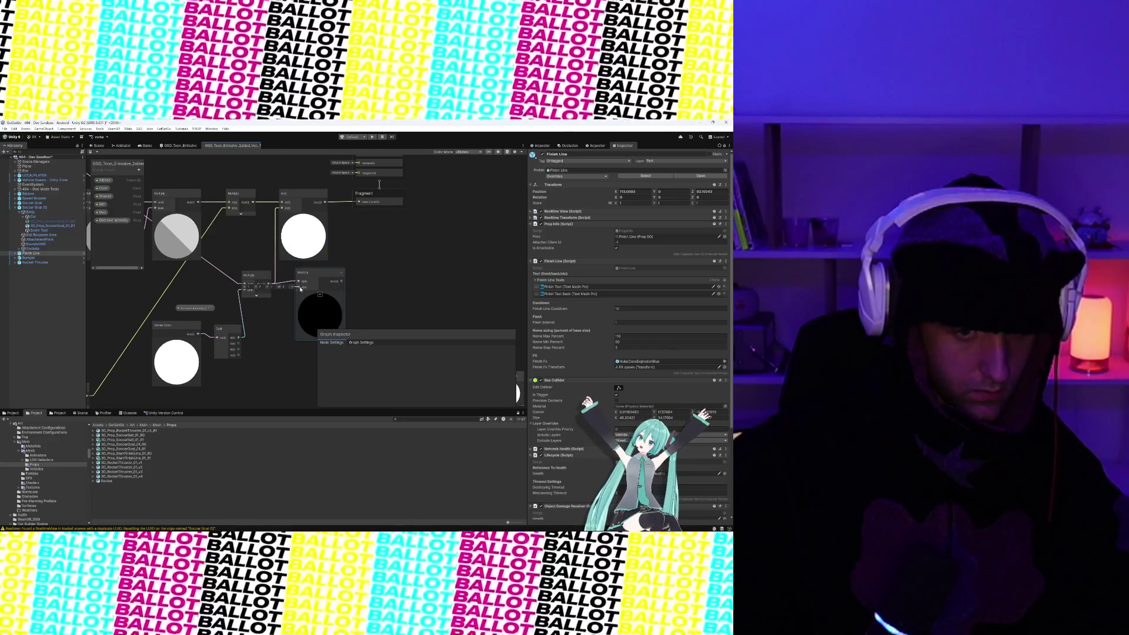
pyautogui.moveTo(200, 308); pyautogui.dragTo(284, 325)
pyautogui.moveTo(319, 276); pyautogui.dragTo(365, 271)
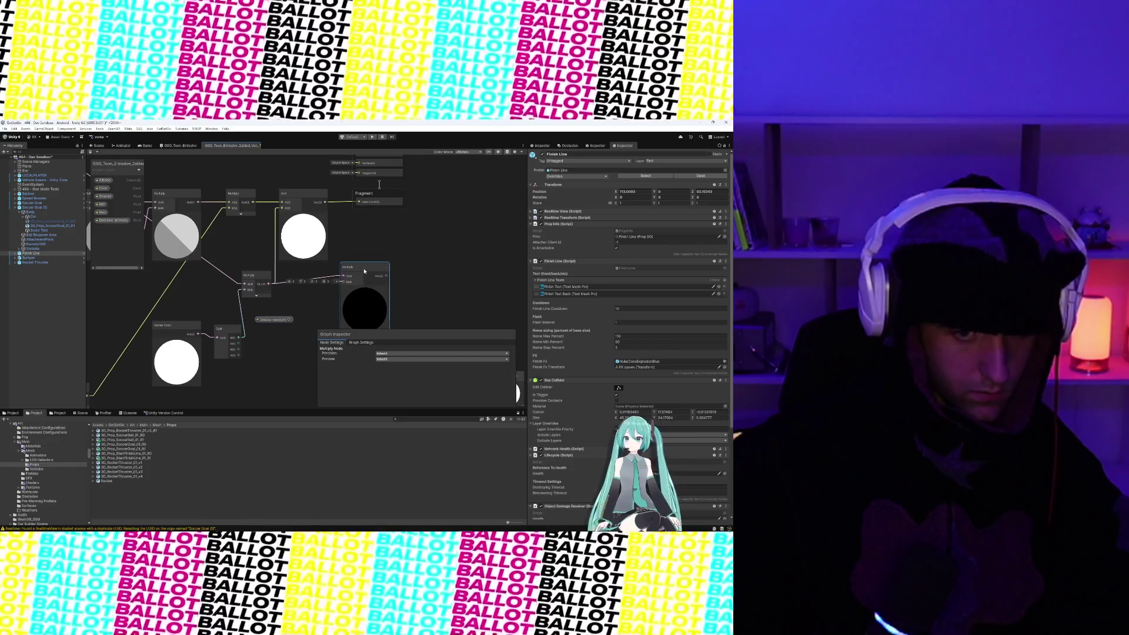
pyautogui.moveTo(274, 319)
pyautogui.mouseDown()
pyautogui.moveTo(343, 285)
pyautogui.moveTo(328, 240)
pyautogui.moveTo(286, 209)
pyautogui.moveTo(280, 268)
pyautogui.mouseUp()
pyautogui.click(328, 254)
pyautogui.click(353, 244)
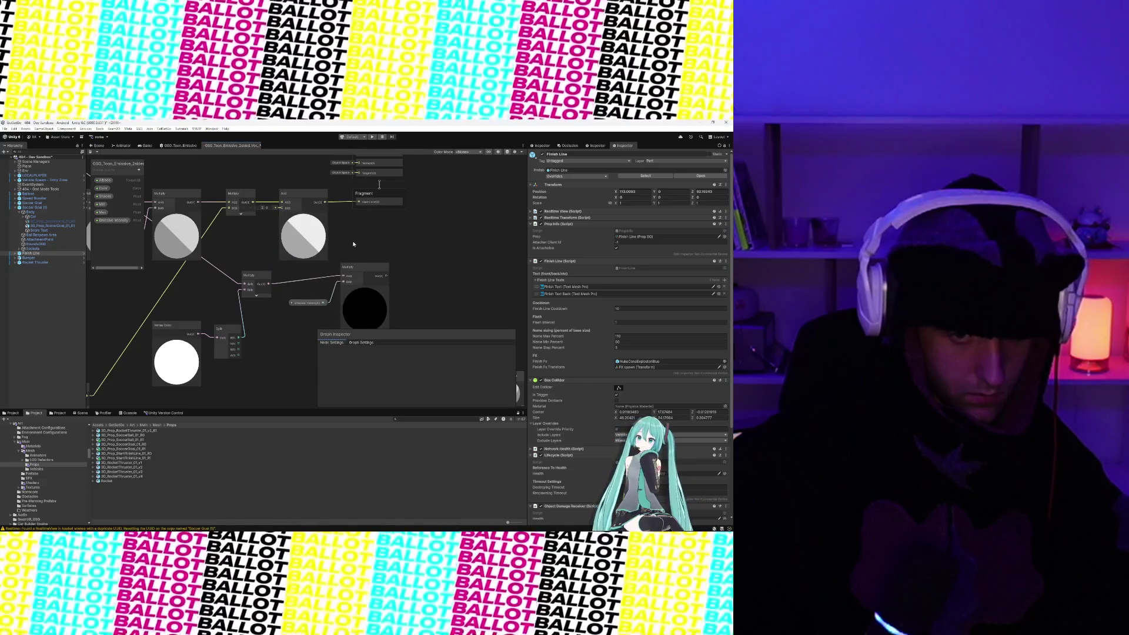
pyautogui.moveTo(387, 275); pyautogui.dragTo(280, 210)
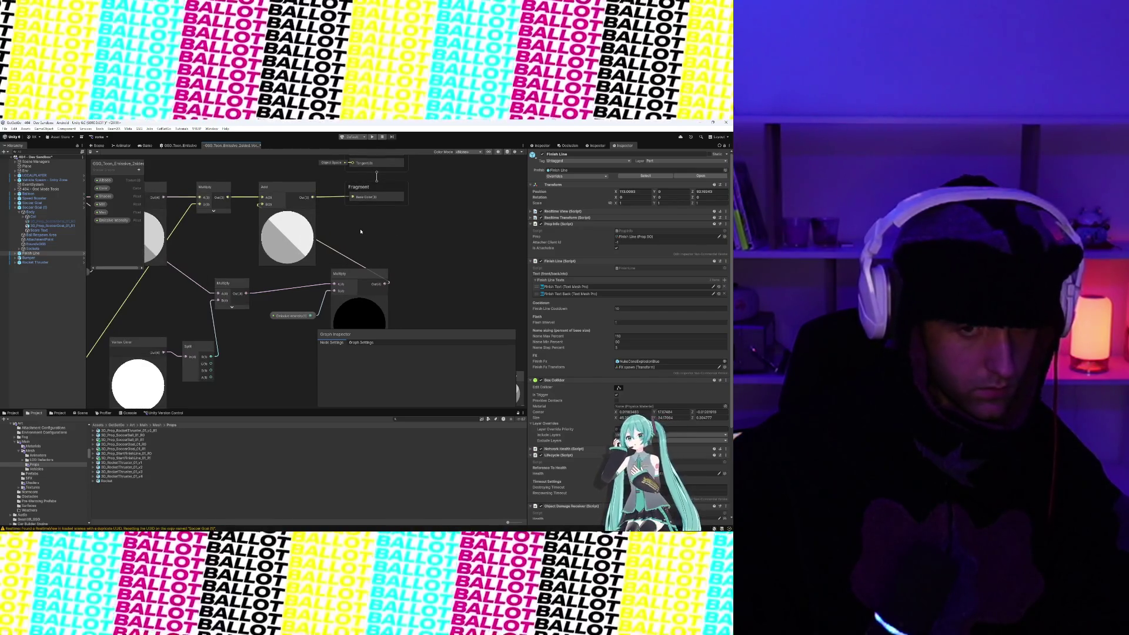
# - Set the Emissive Intensity property's default value to 5 in the Graph Inspector
pyautogui.scroll(-2, 361, 238)
pyautogui.scroll(2, 362, 240)
pyautogui.moveTo(363, 241); pyautogui.dragTo(380, 245)
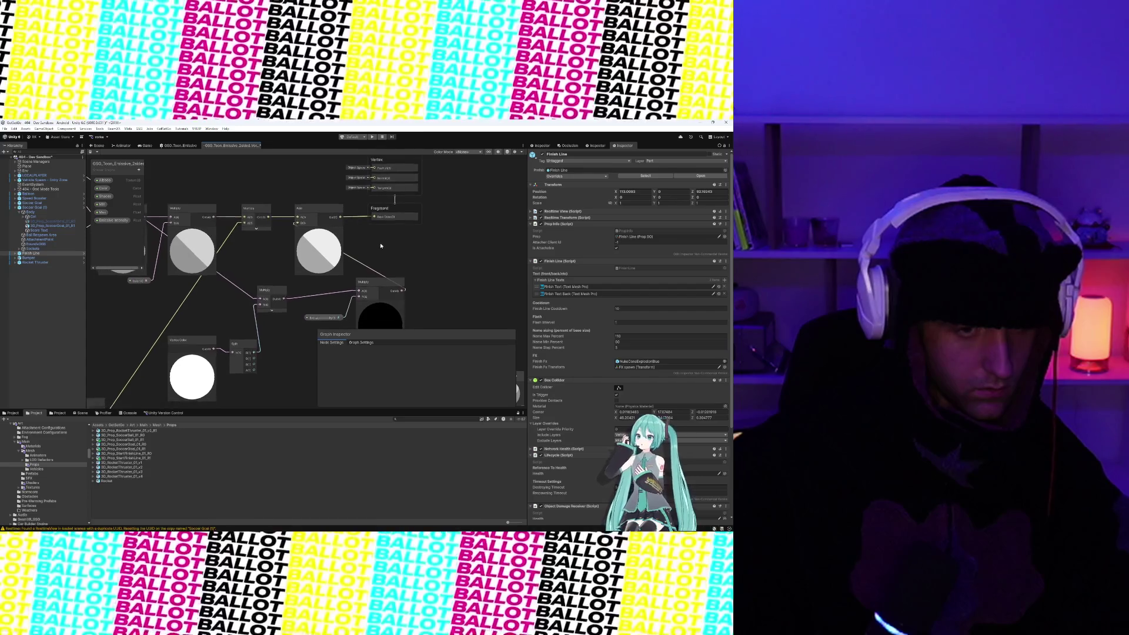
pyautogui.scroll(1, 380, 245)
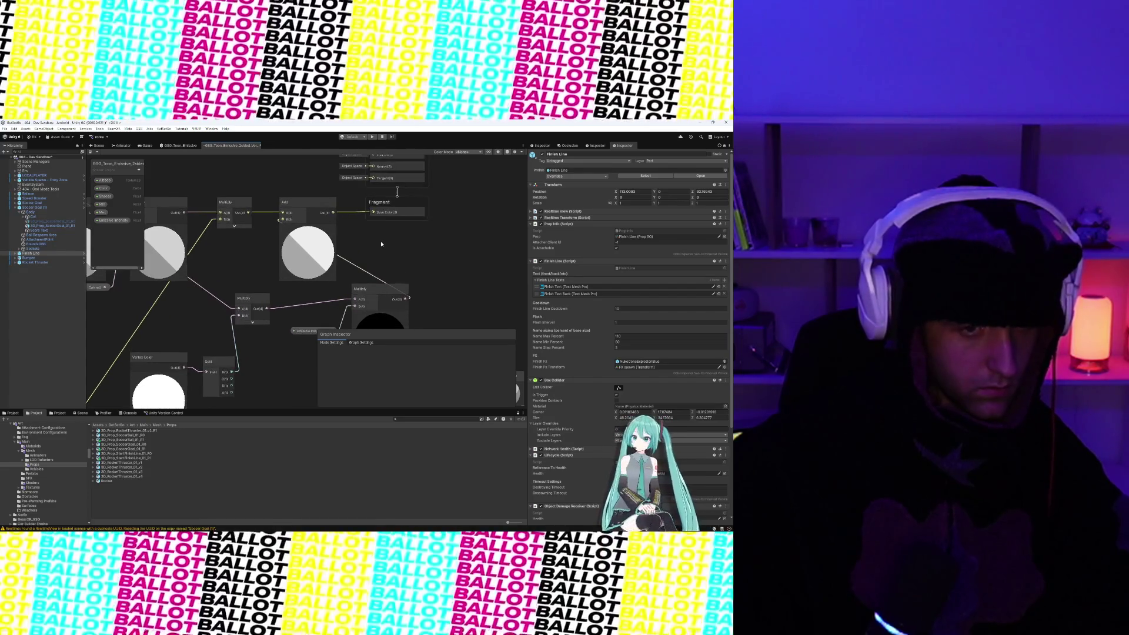
pyautogui.moveTo(378, 257)
pyautogui.mouseDown()
pyautogui.moveTo(426, 252)
pyautogui.moveTo(397, 221)
pyautogui.mouseUp()
pyautogui.scroll(-5, 397, 221)
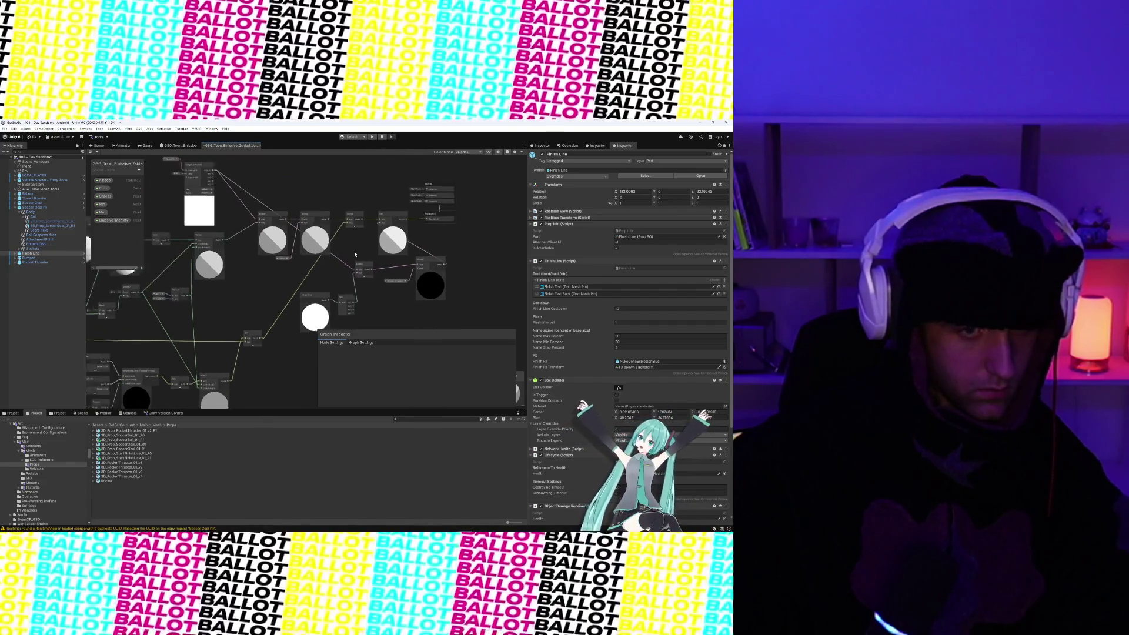
pyautogui.scroll(6, 381, 273)
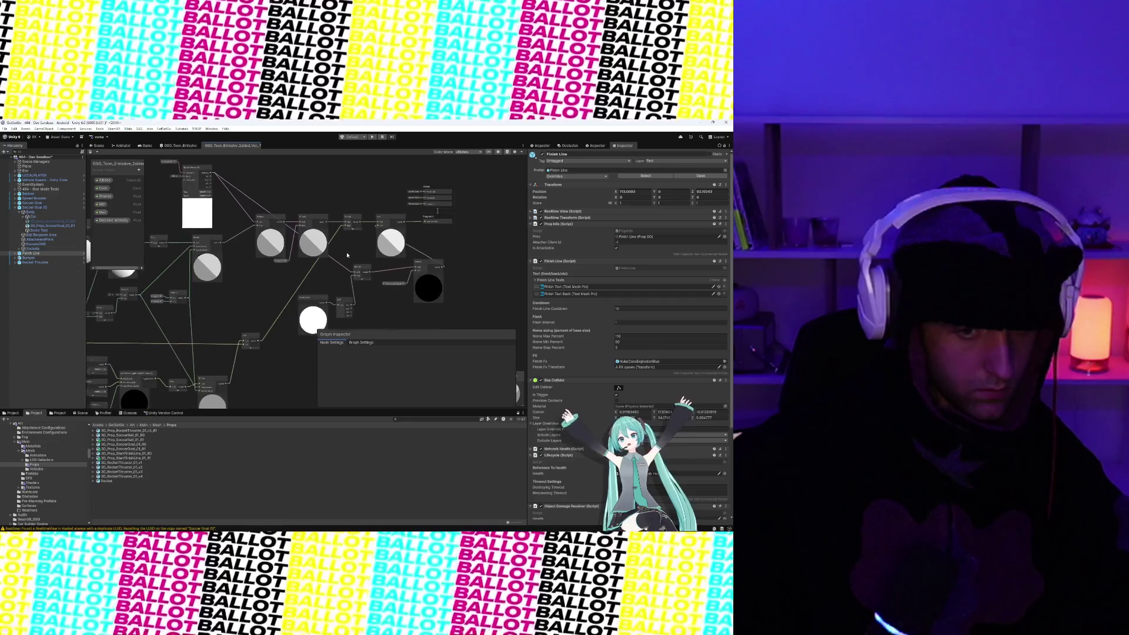
pyautogui.moveTo(385, 249); pyautogui.dragTo(399, 259)
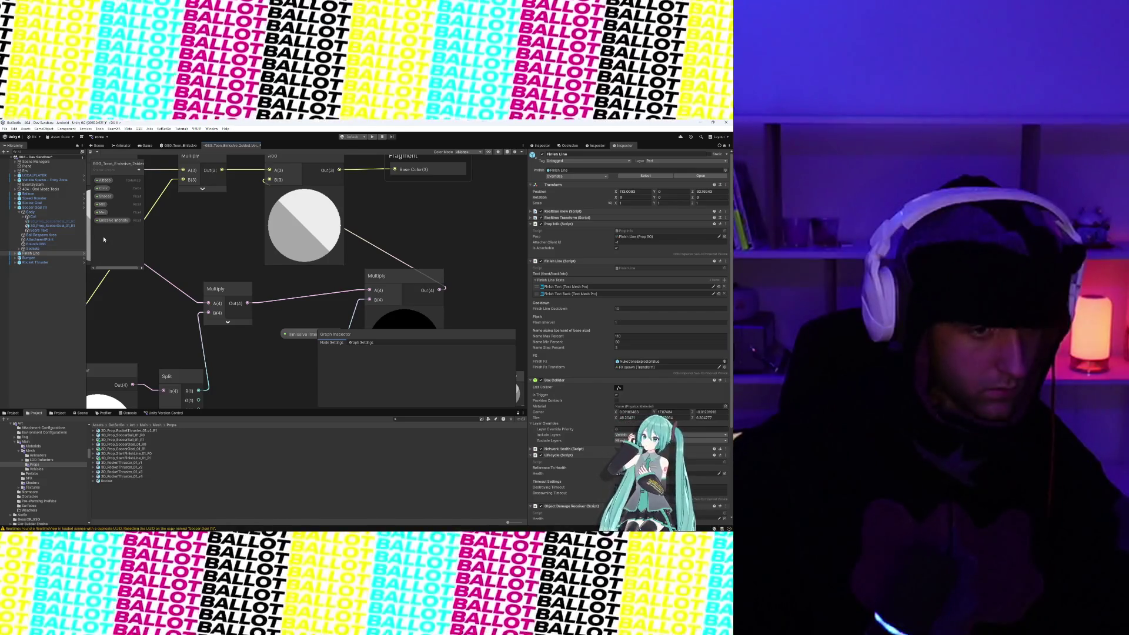
pyautogui.click(111, 220)
pyautogui.click(402, 390)
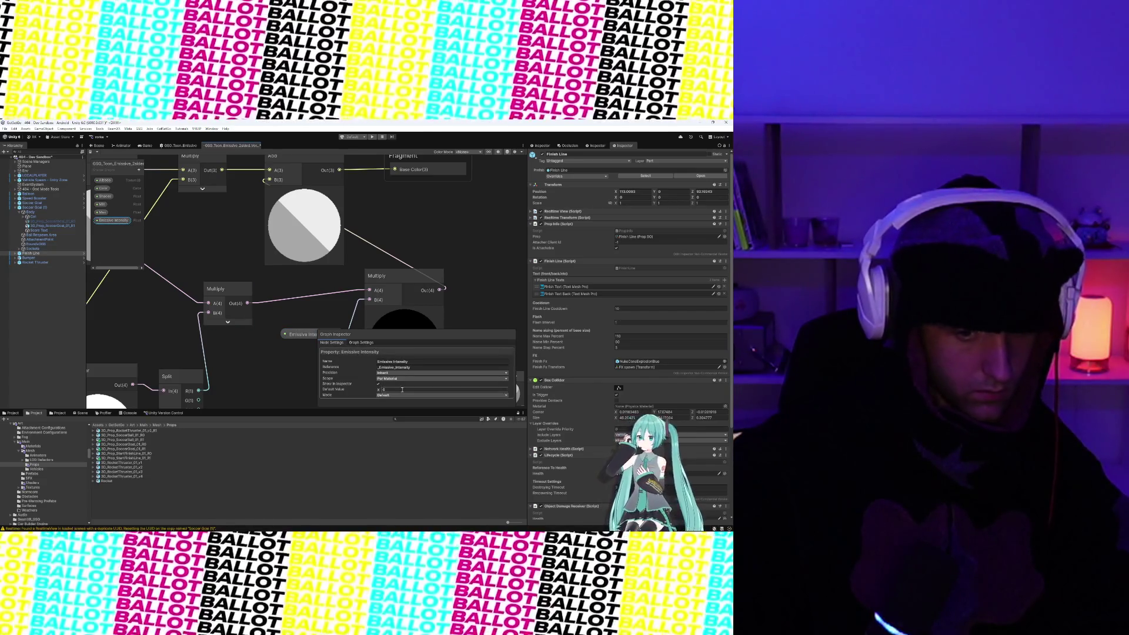
pyautogui.doubleClick(381, 390)
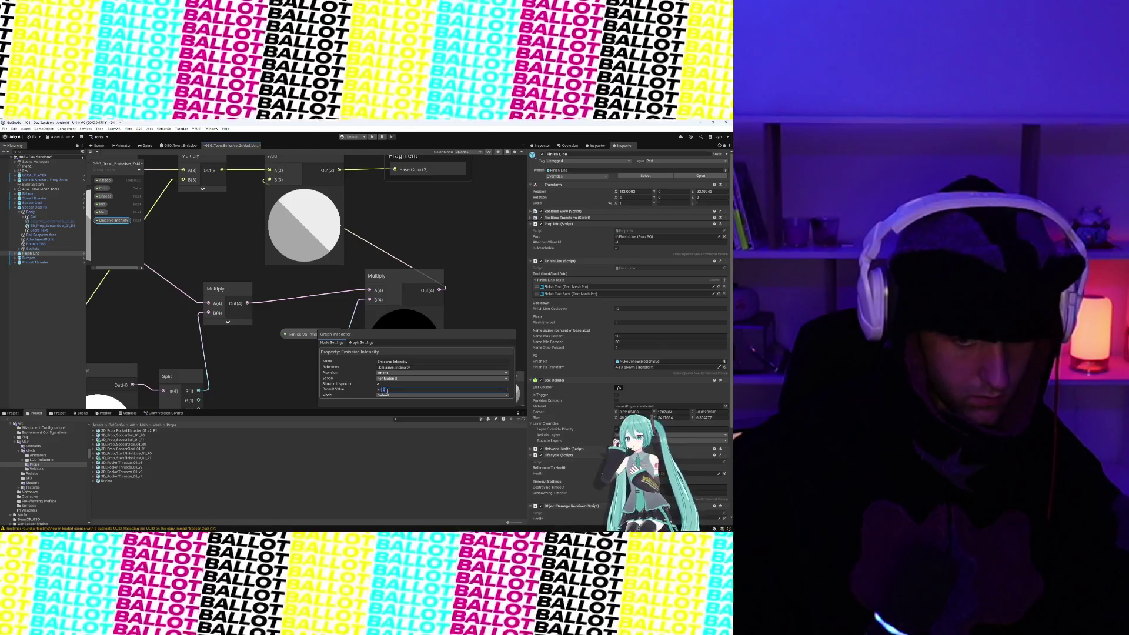
pyautogui.write('5')
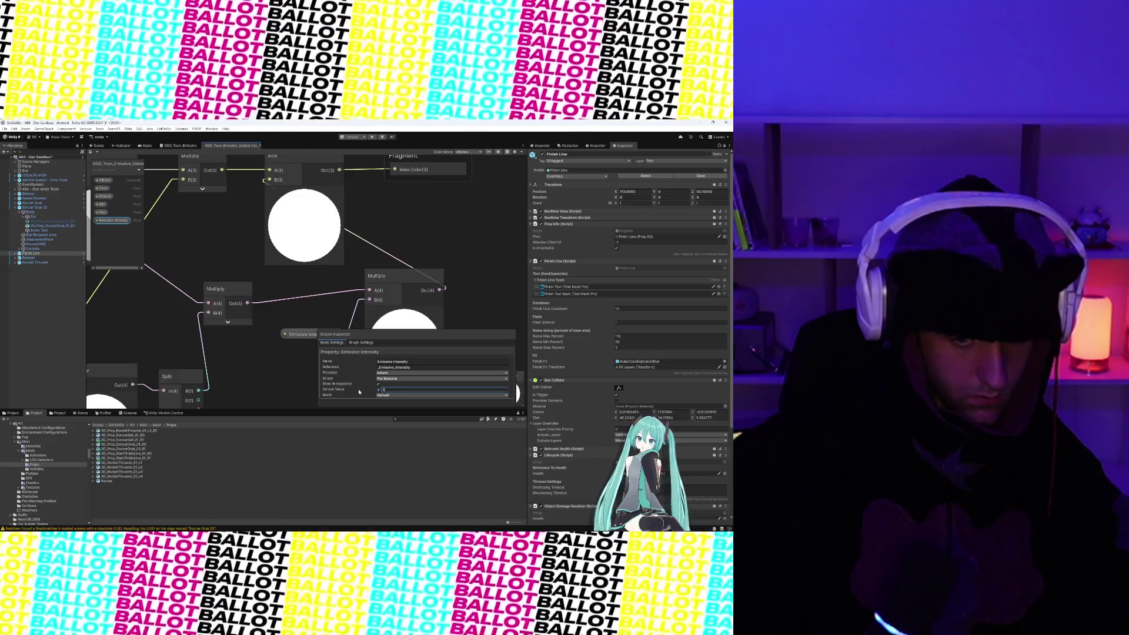
# - Keep the scope Per Material and make Emissive Intensity a slider with a maximum of 20
pyautogui.click(379, 378)
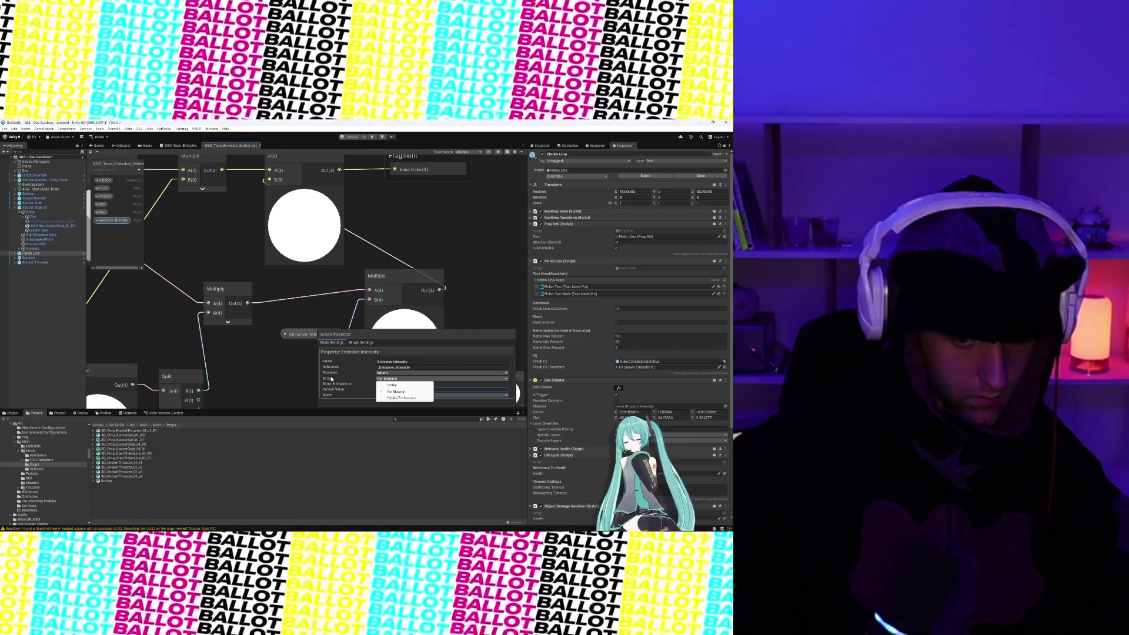
pyautogui.click(331, 381)
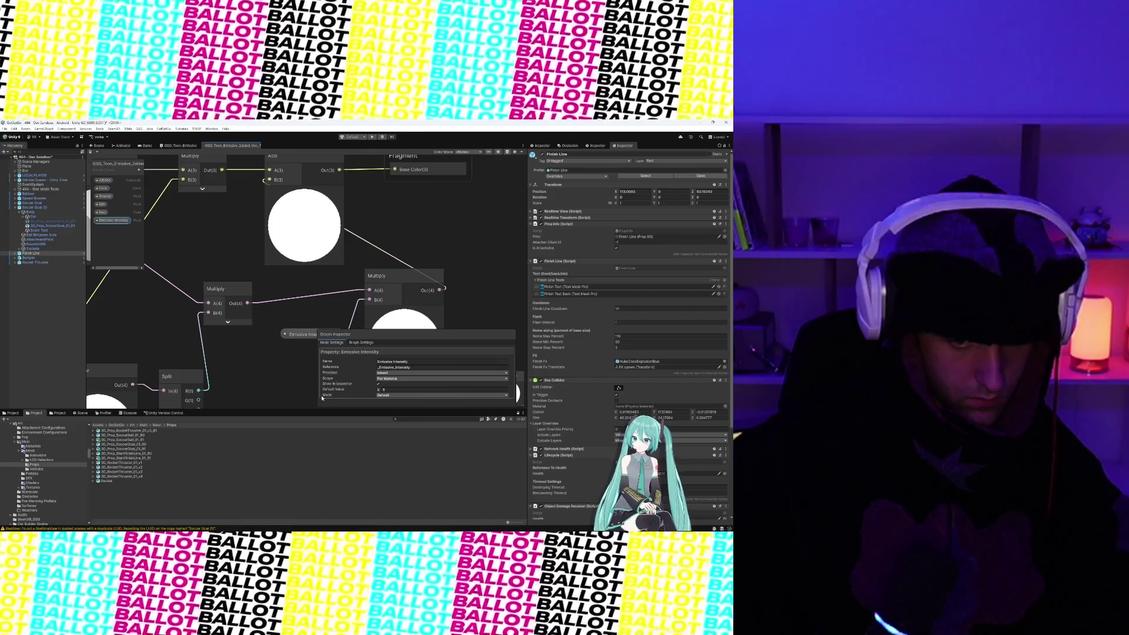
pyautogui.click(383, 396)
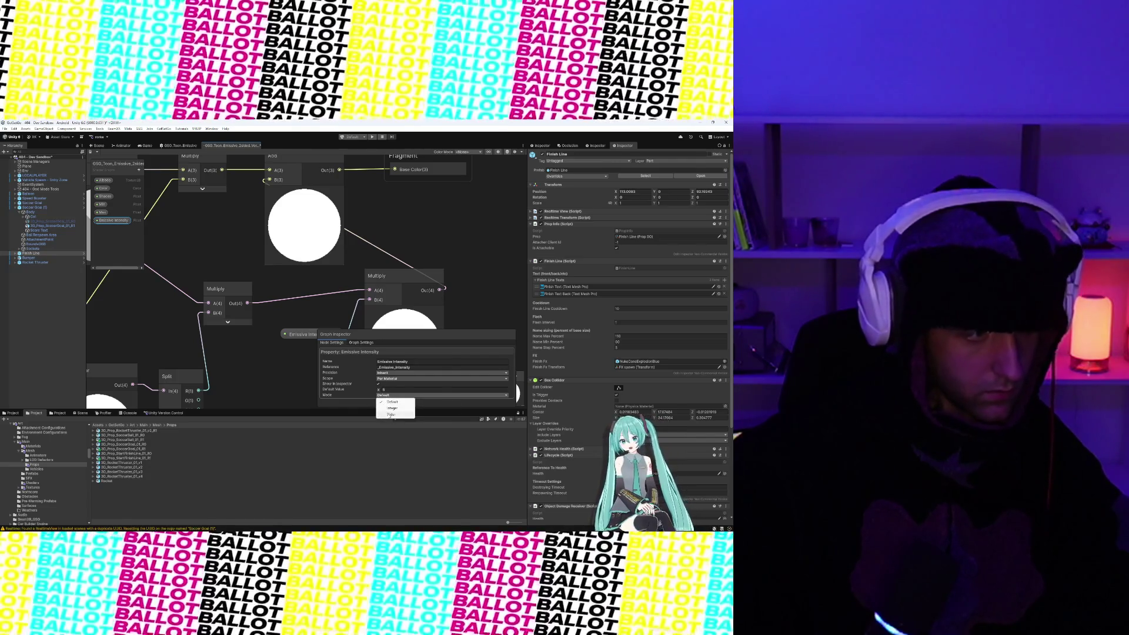
pyautogui.click(390, 415)
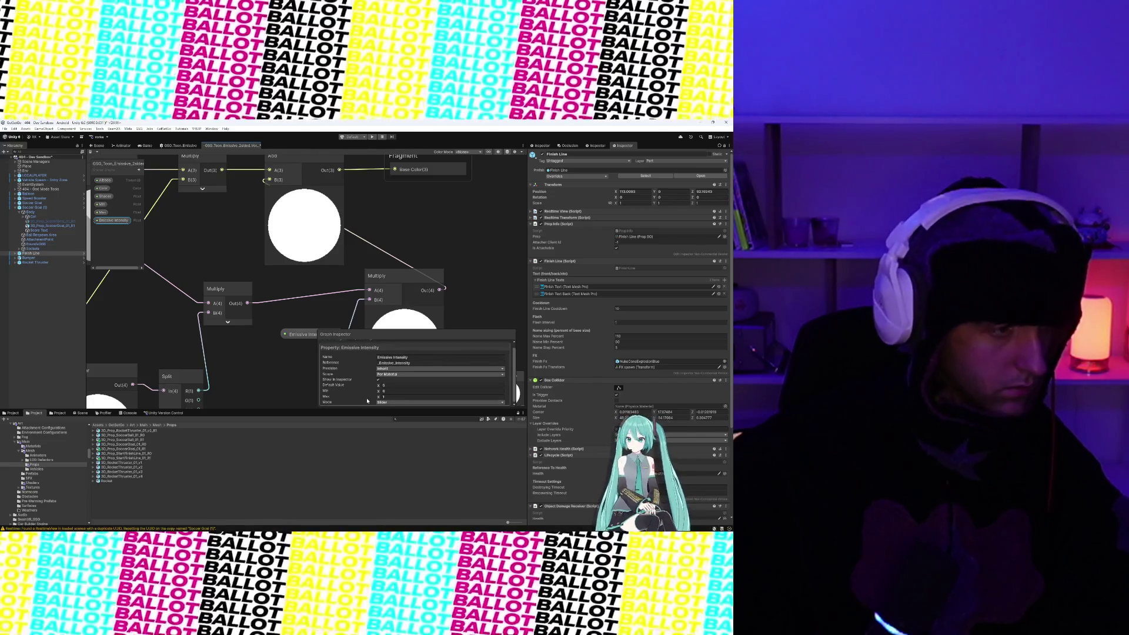
pyautogui.click(392, 397)
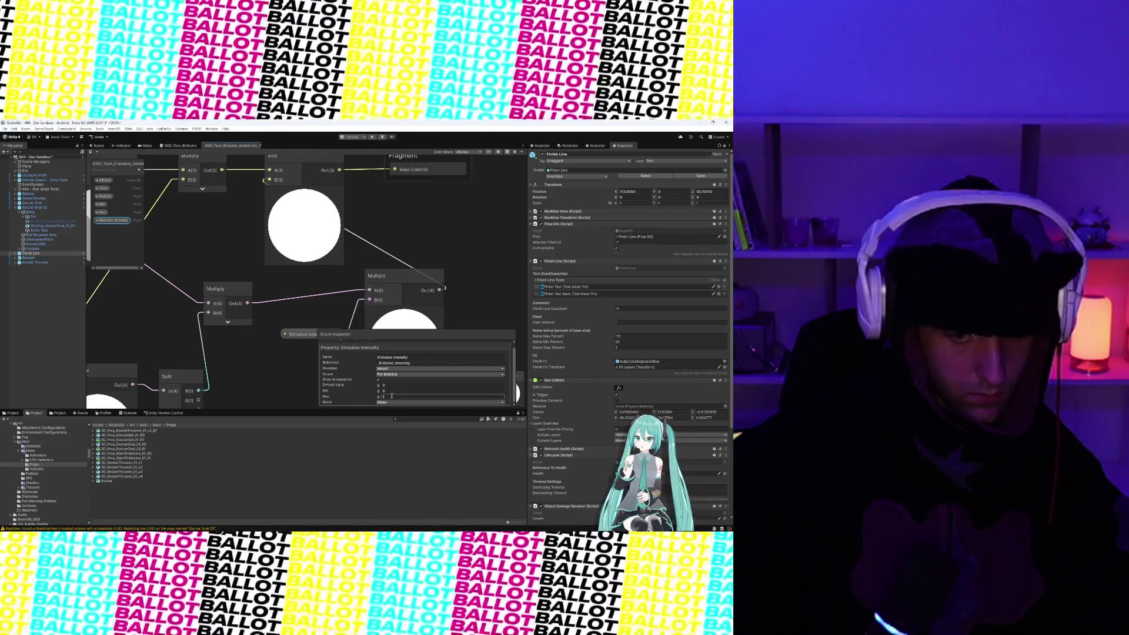
pyautogui.write('20')
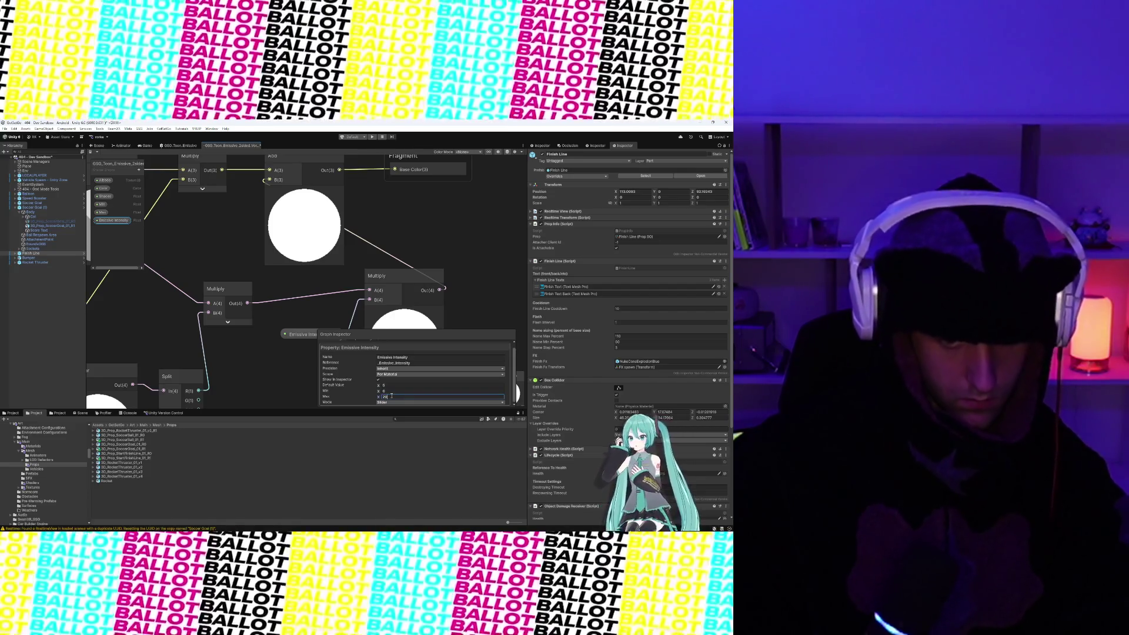
pyautogui.press('Return')
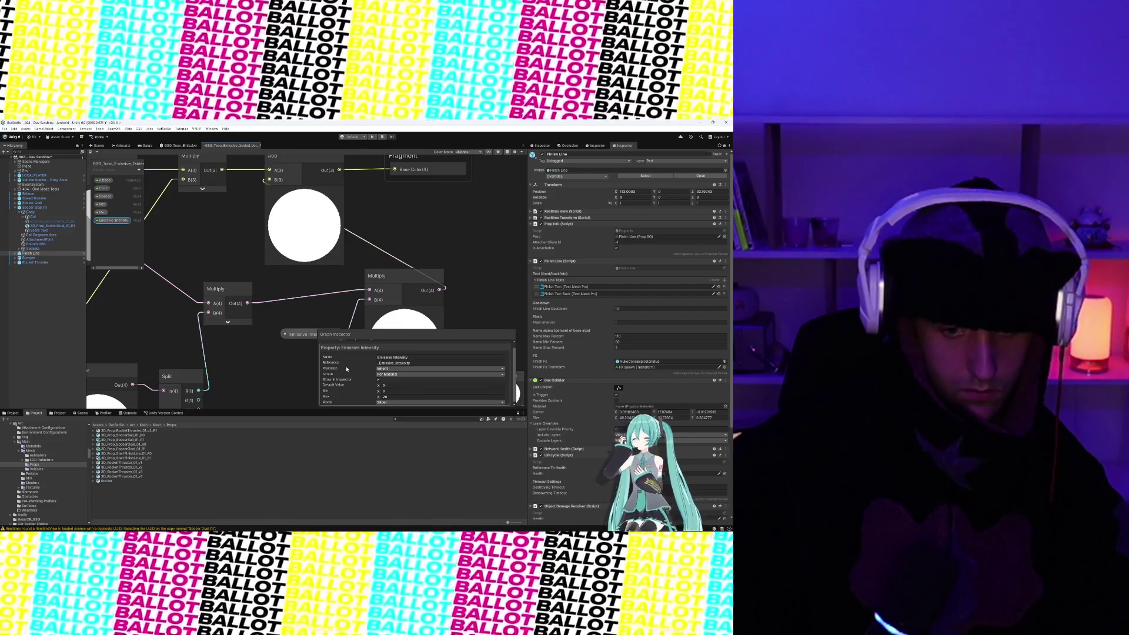
pyautogui.click(341, 265)
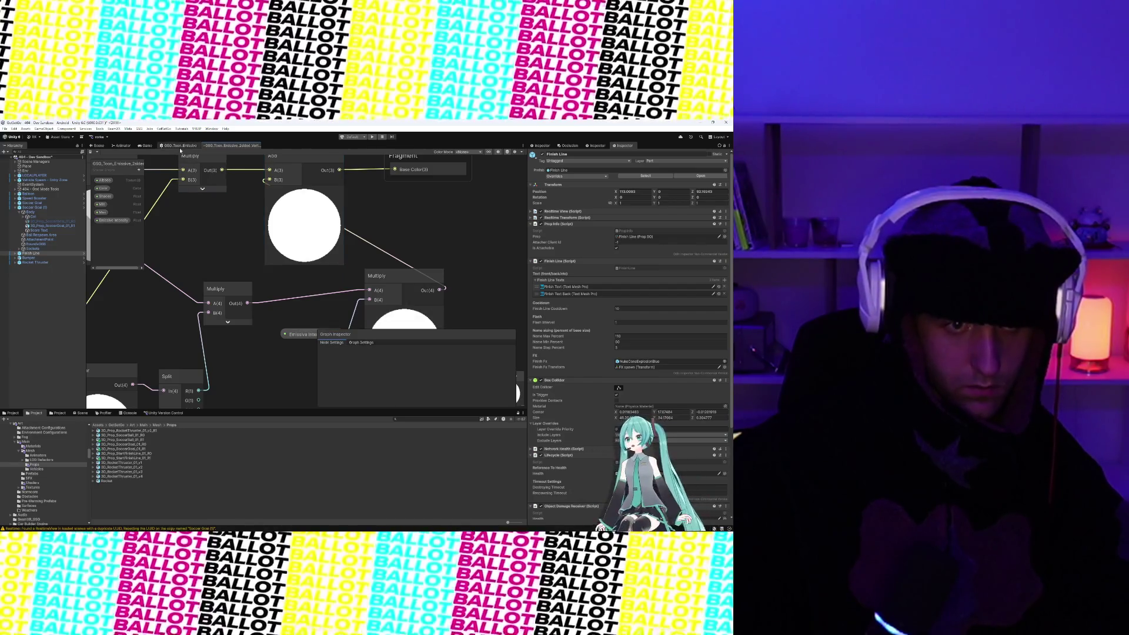
pyautogui.click(145, 146)
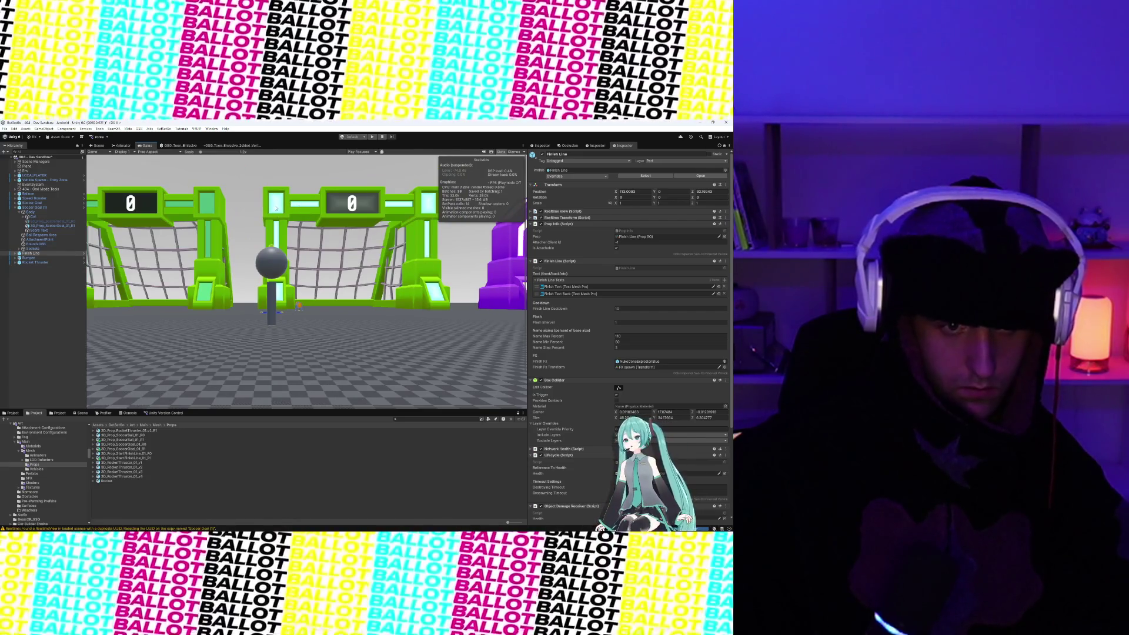
# - Select the FINISH arch mesh in the Scene and set its material's Emissive Intensity to 1.5
pyautogui.click(97, 145)
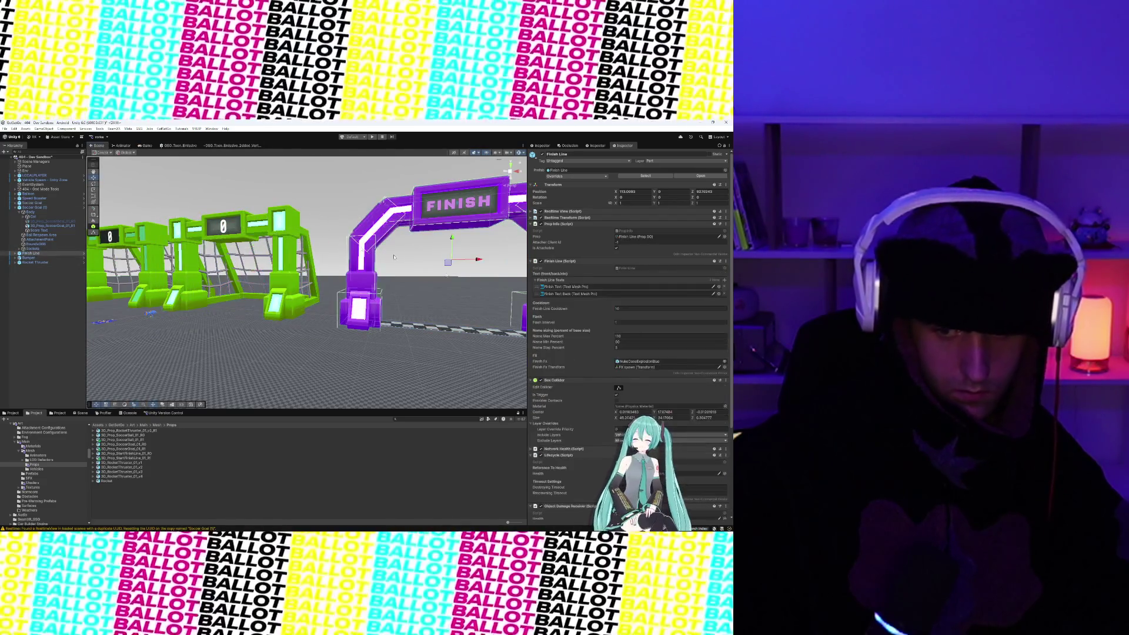
pyautogui.scroll(-5, 629, 352)
pyautogui.click(381, 238)
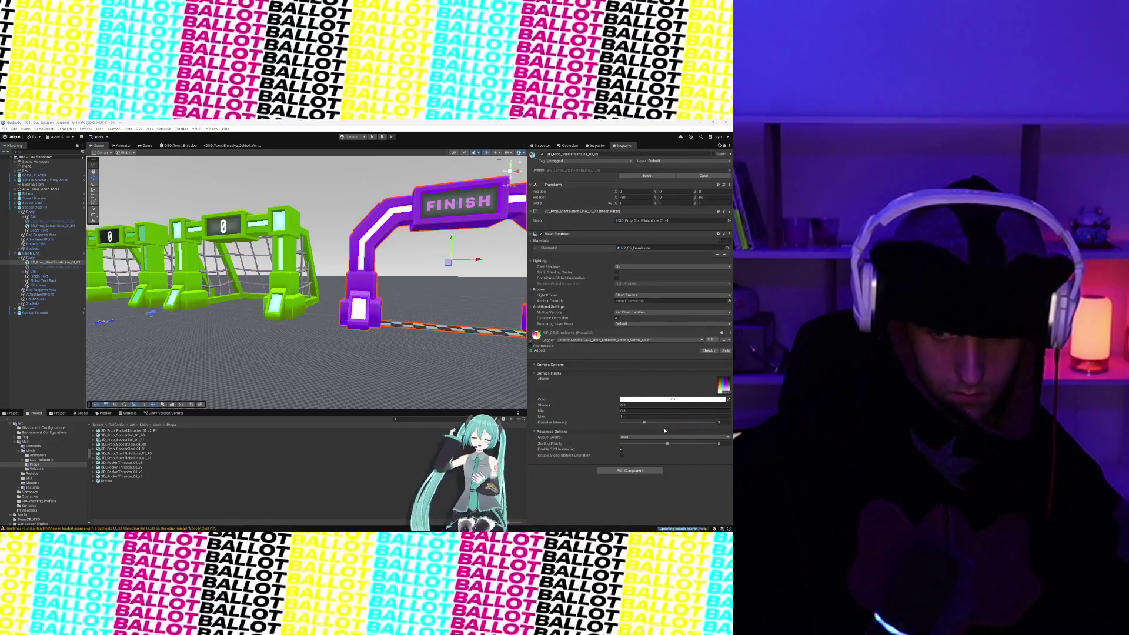
pyautogui.moveTo(642, 423); pyautogui.dragTo(627, 423)
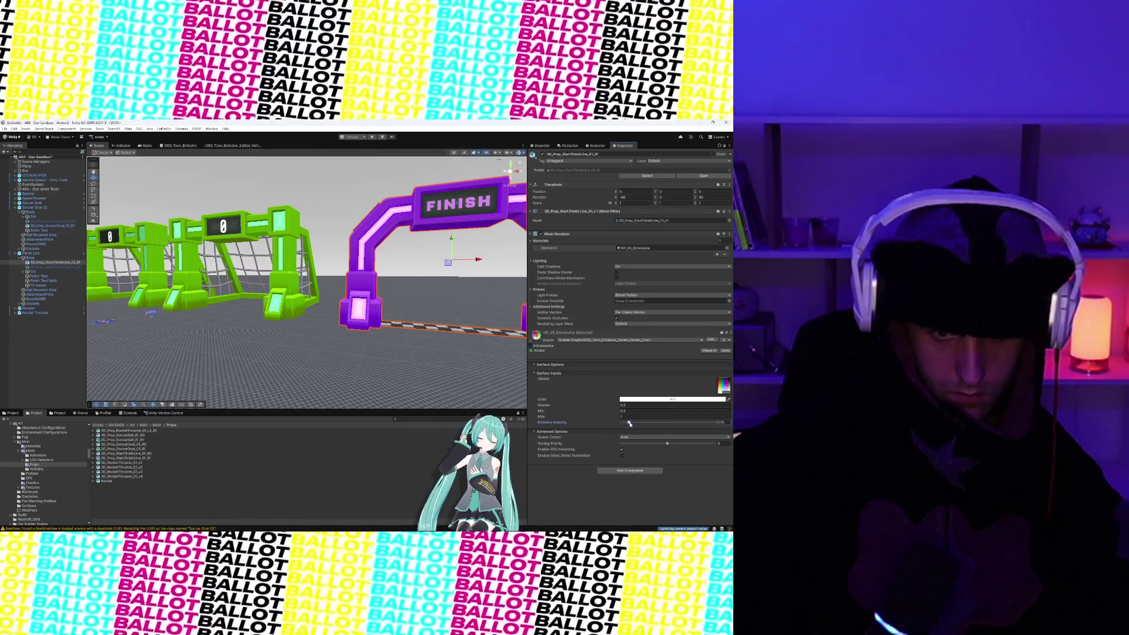
pyautogui.moveTo(630, 424); pyautogui.dragTo(629, 424)
pyautogui.click(723, 422)
pyautogui.write('1.5')
pyautogui.scroll(-3, 352, 265)
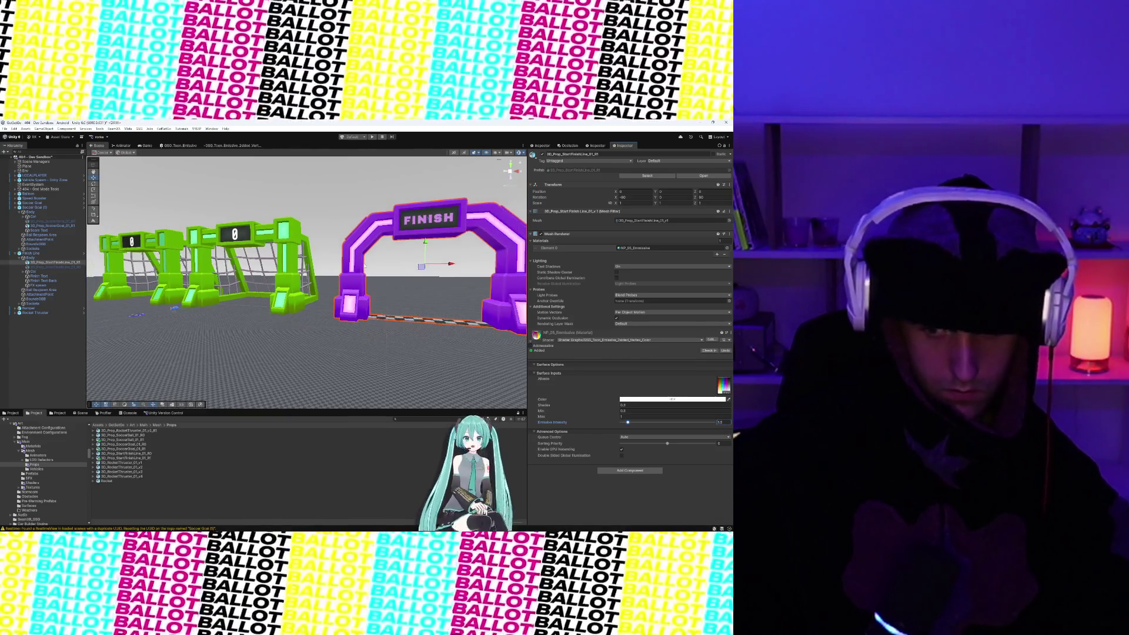
pyautogui.click(285, 260)
pyautogui.scroll(-2, 285, 259)
pyautogui.moveTo(286, 260)
pyautogui.mouseDown()
pyautogui.moveTo(374, 289)
pyautogui.moveTo(359, 301)
pyautogui.mouseUp()
pyautogui.scroll(3, 373, 289)
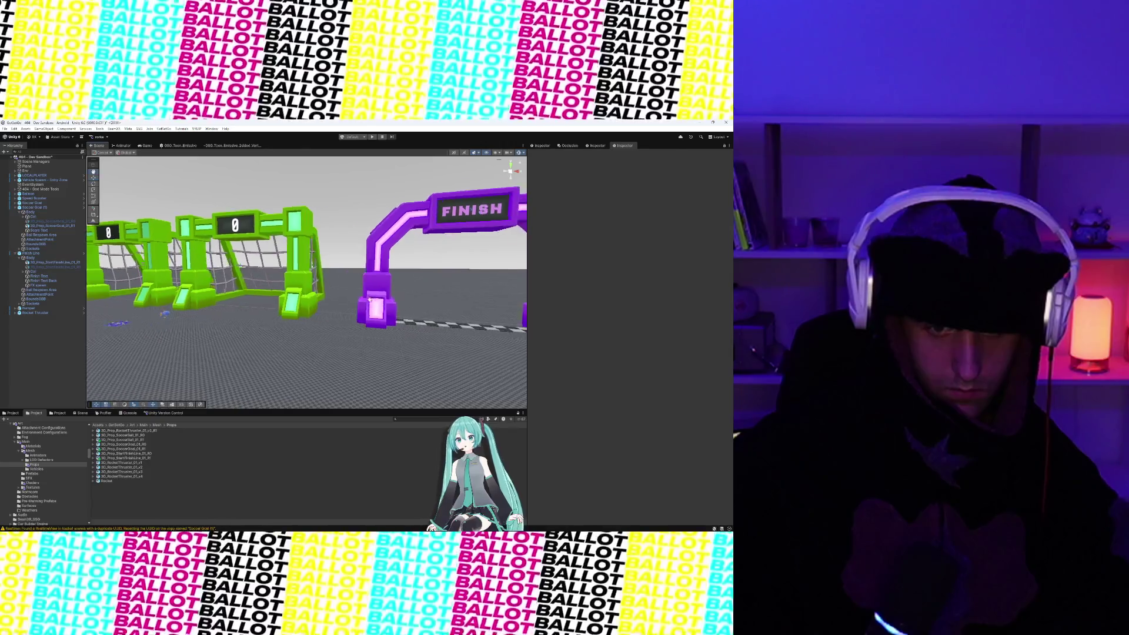
pyautogui.scroll(4, 353, 302)
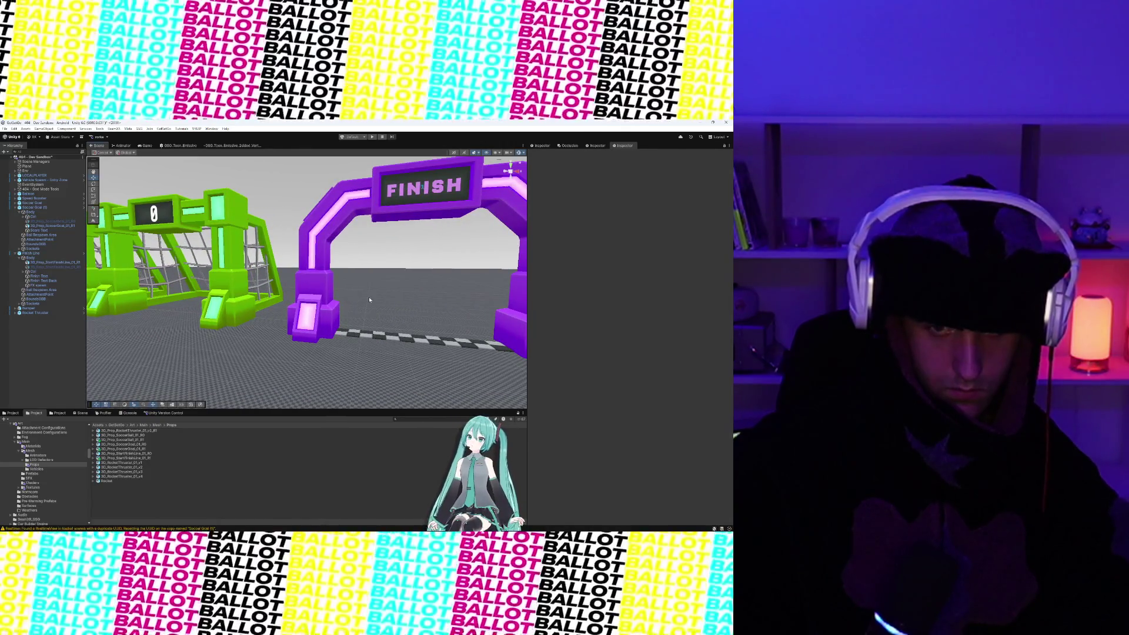
pyautogui.scroll(-4, 369, 300)
pyautogui.moveTo(318, 292); pyautogui.dragTo(334, 296)
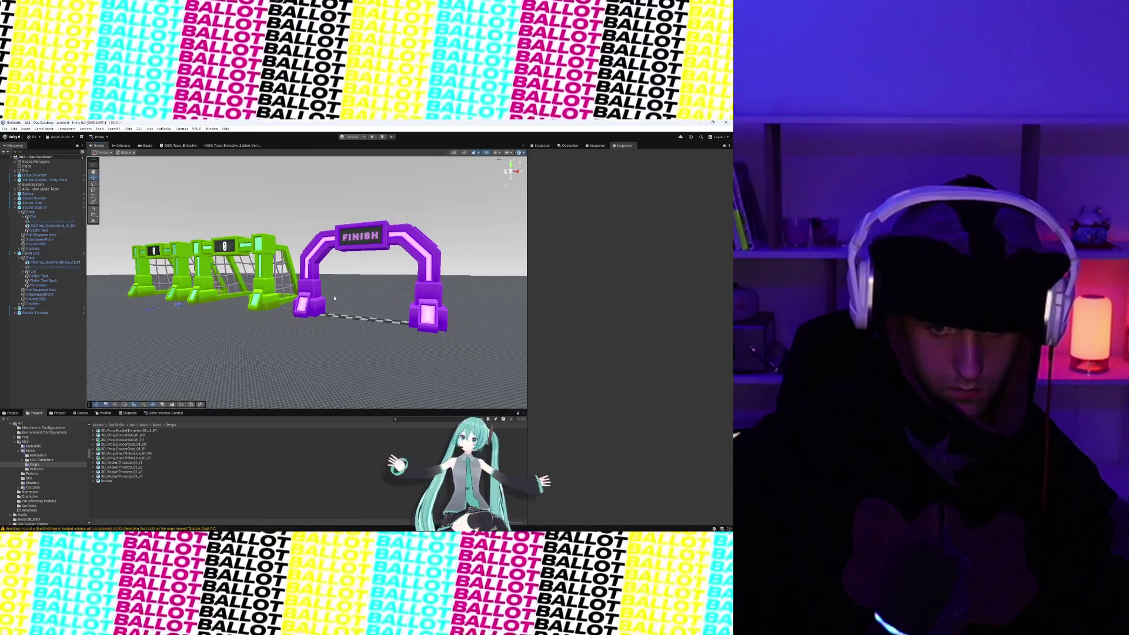
pyautogui.scroll(3, 321, 284)
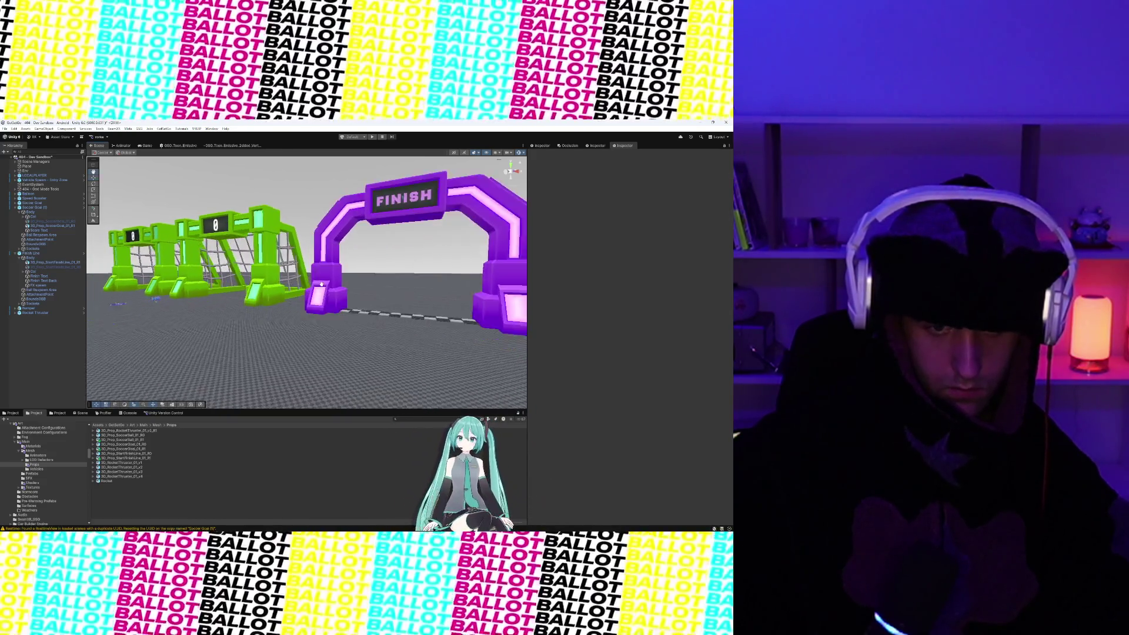
pyautogui.scroll(-2, 321, 284)
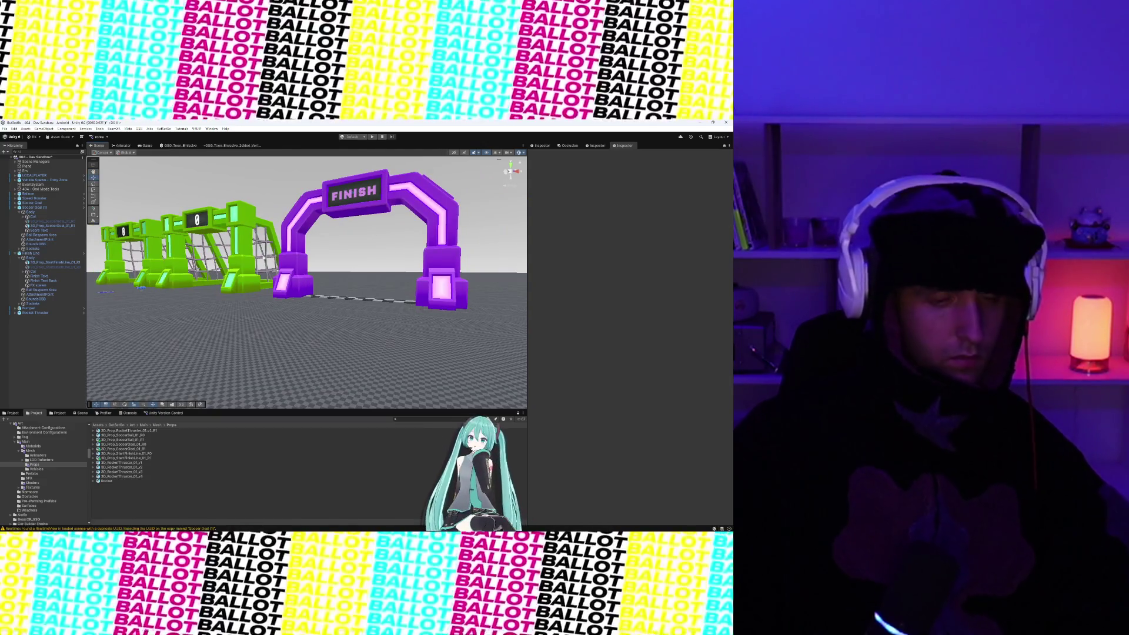
pyautogui.moveTo(306, 283)
pyautogui.mouseDown()
pyautogui.moveTo(227, 268)
pyautogui.moveTo(302, 277)
pyautogui.mouseUp()
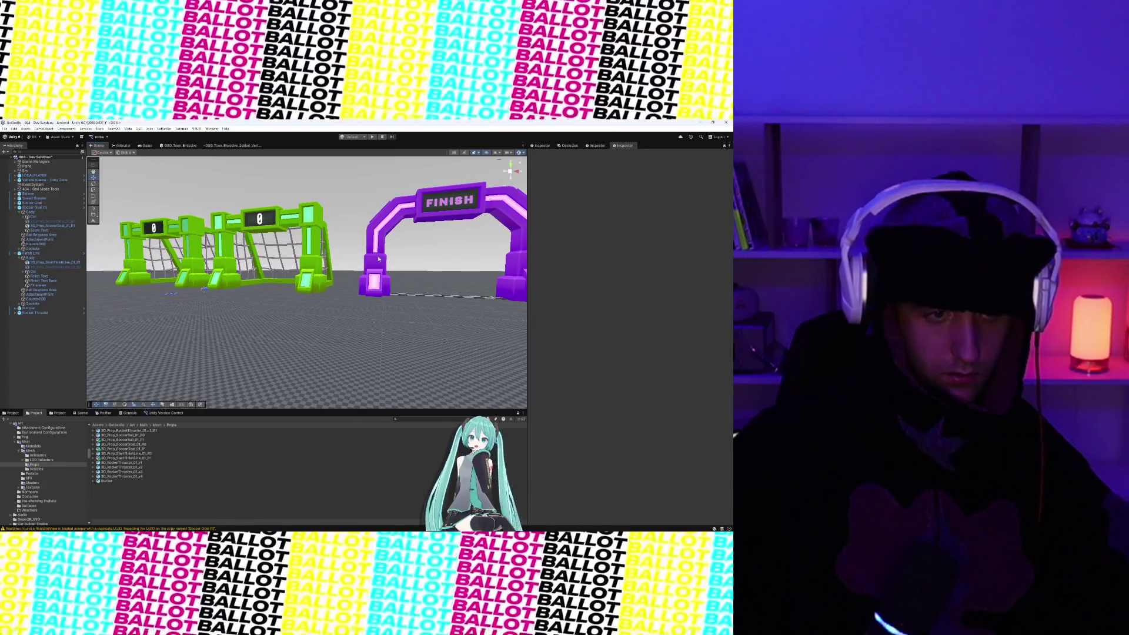
pyautogui.click(427, 265)
# - Duplicate the Finish Line arch and slide the copy along X to 180.06
pyautogui.hotkey('ctrl', 'd')
pyautogui.press('f')
pyautogui.moveTo(335, 276); pyautogui.dragTo(518, 276)
pyautogui.press('f')
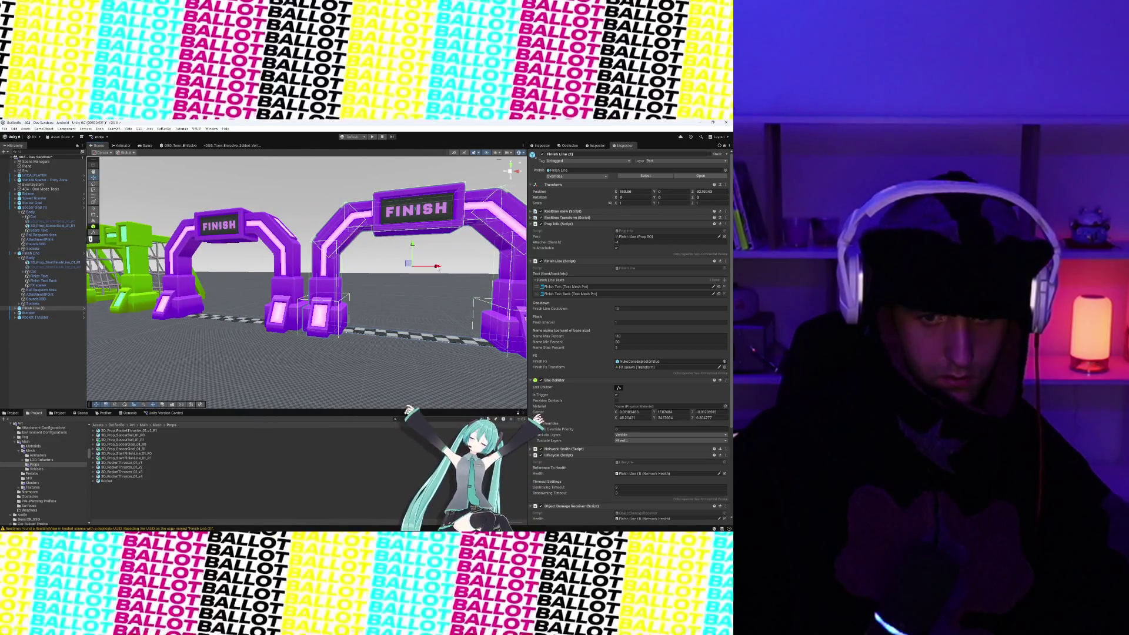
pyautogui.scroll(-5, 397, 291)
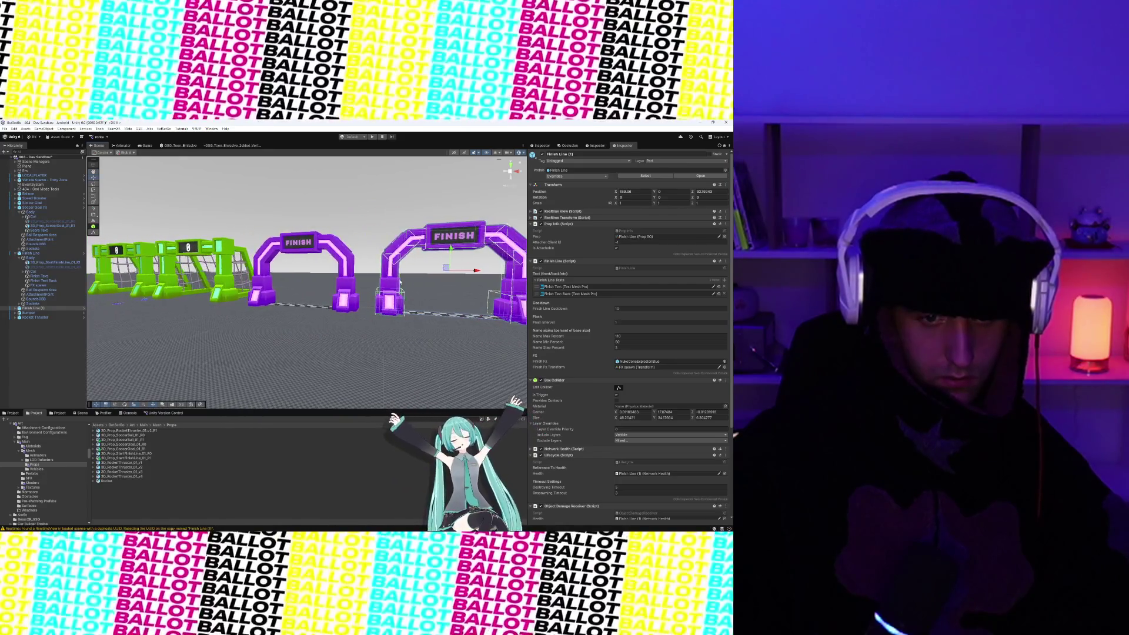
# - Assign the NP_05 material to the left arch mesh's Element 0 slot
pyautogui.click(347, 272)
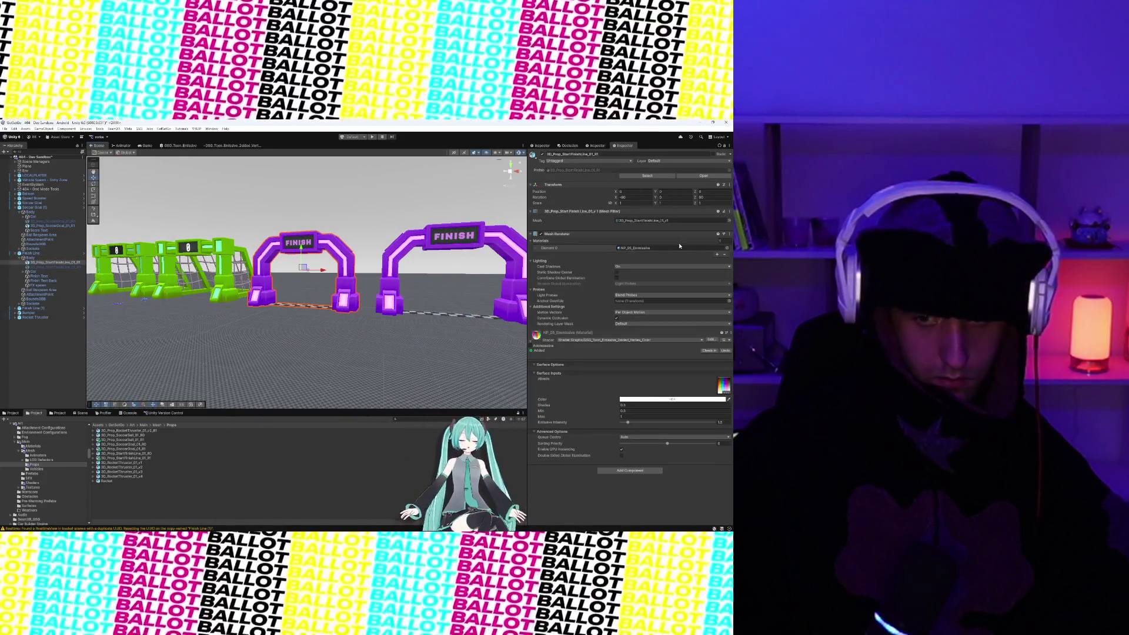
pyautogui.click(728, 250)
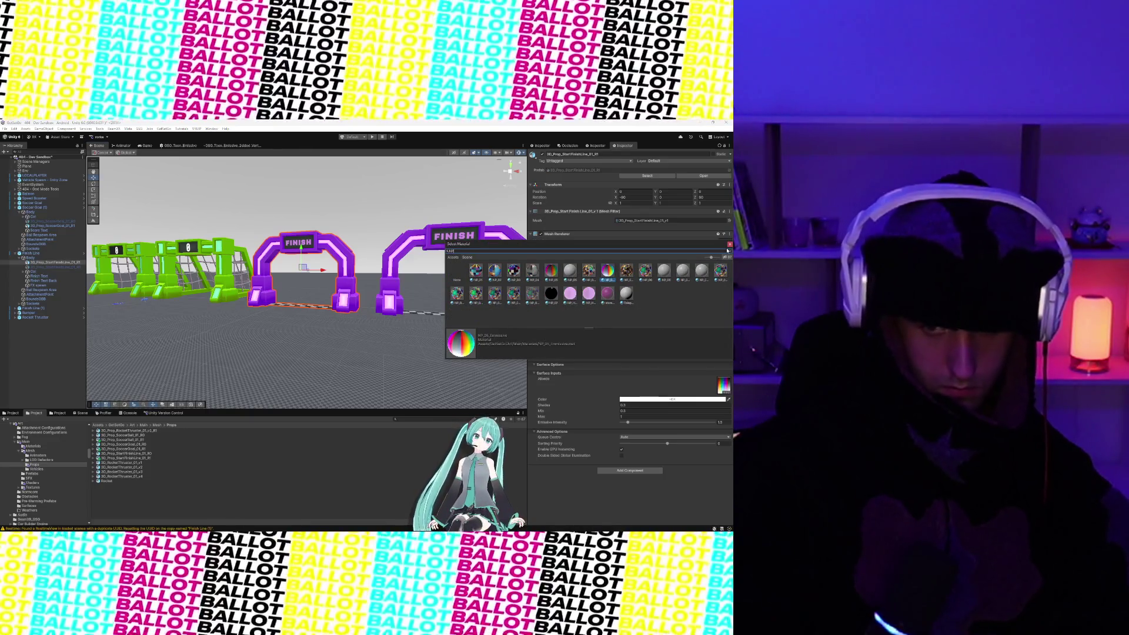
pyautogui.doubleClick(552, 271)
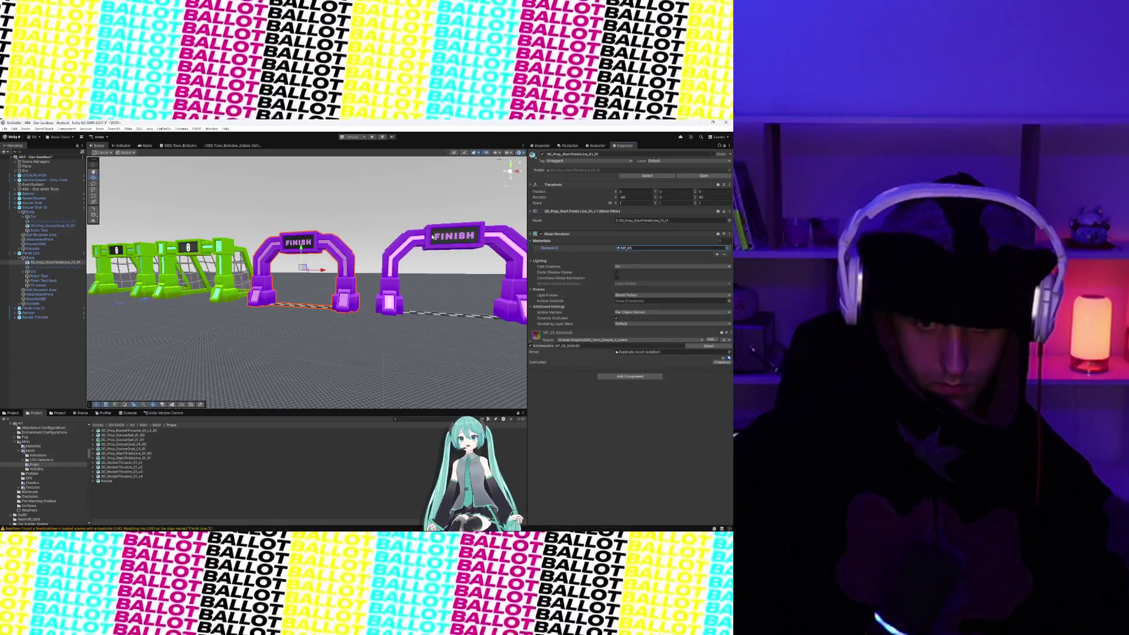
pyautogui.click(412, 247)
# - Swing the view to a side view of the arch row and select Finish Line (1)
pyautogui.scroll(3, 413, 247)
pyautogui.moveTo(413, 247)
pyautogui.mouseDown()
pyautogui.moveTo(382, 260)
pyautogui.moveTo(472, 191)
pyautogui.mouseUp()
pyautogui.click(510, 175)
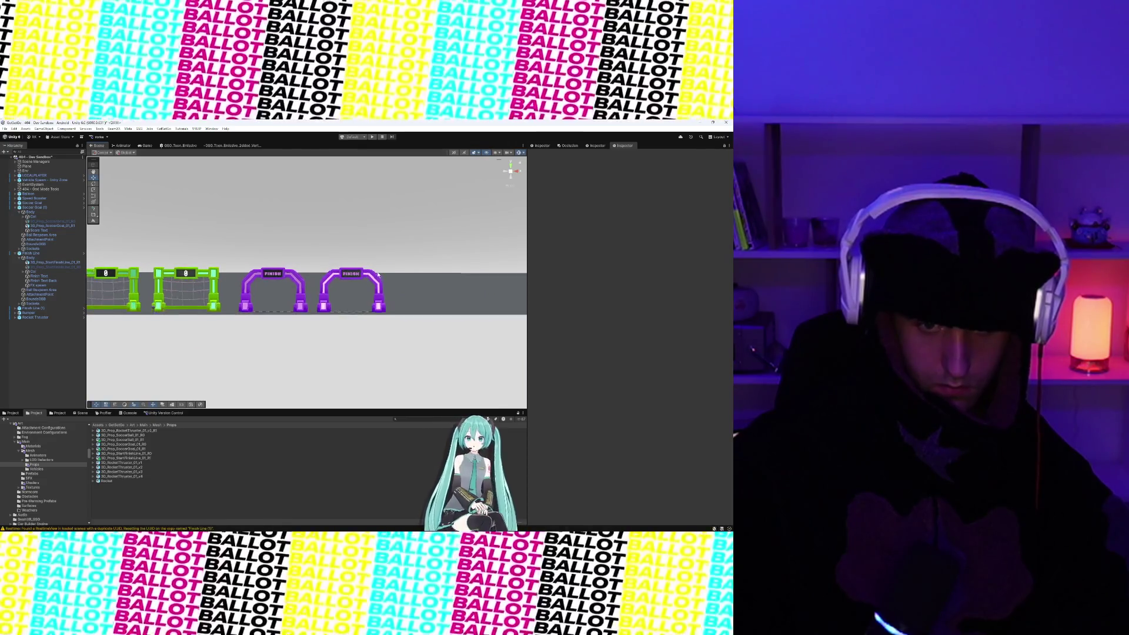
pyautogui.click(339, 283)
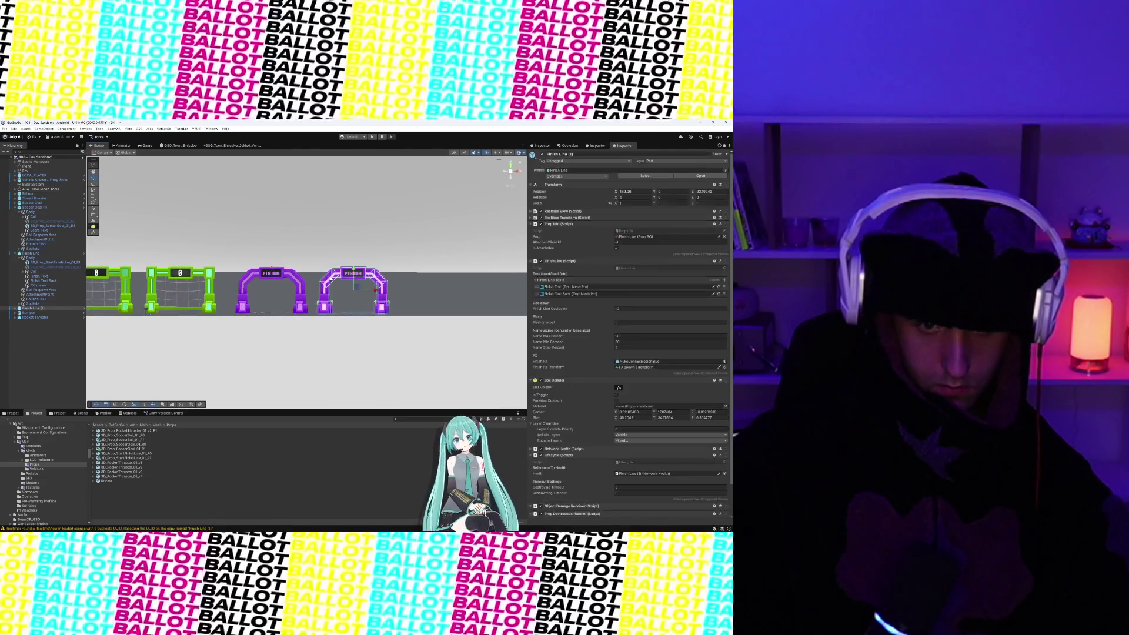
# - Frame Finish Line (1) and set a front-facing perspective view of both arches
pyautogui.press('f')
pyautogui.moveTo(325, 319); pyautogui.dragTo(364, 319)
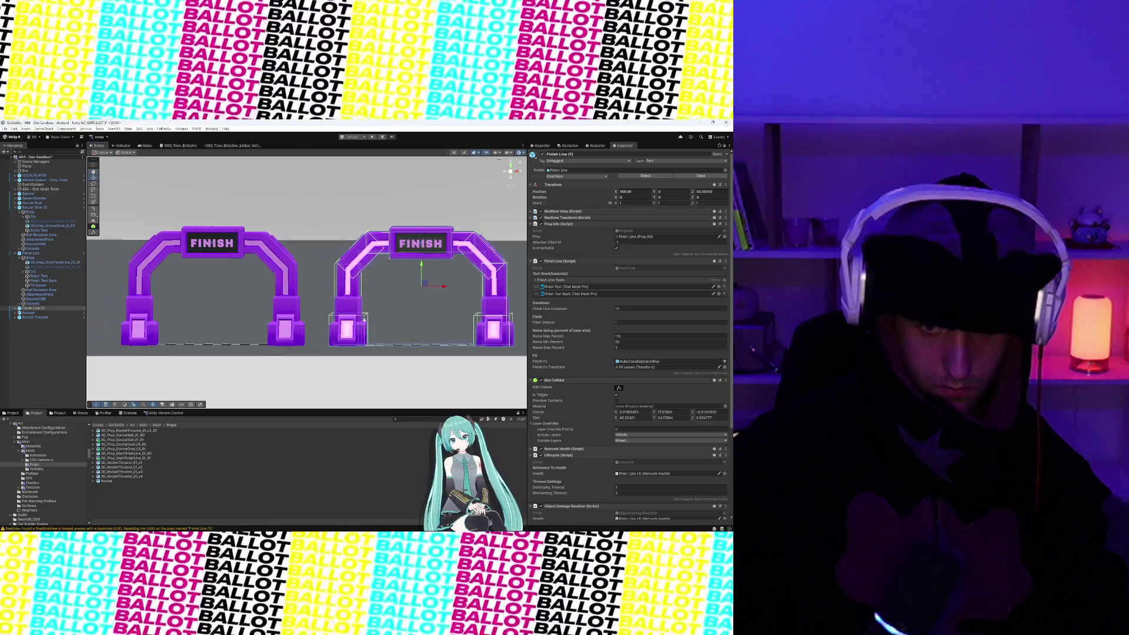
pyautogui.click(510, 164)
pyautogui.click(511, 173)
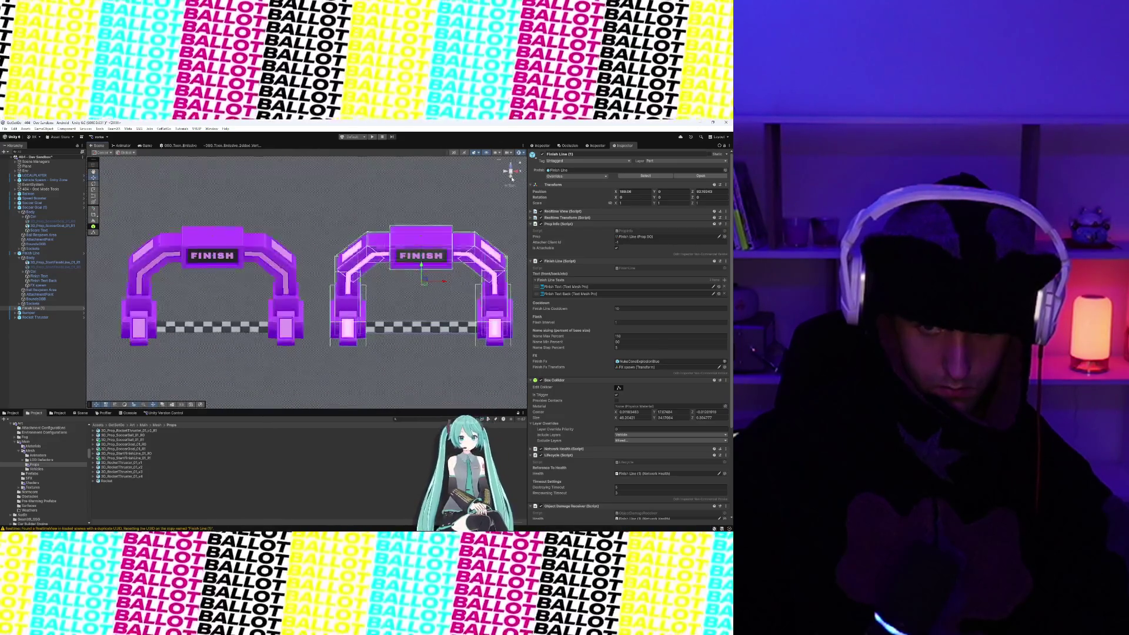
pyautogui.click(510, 172)
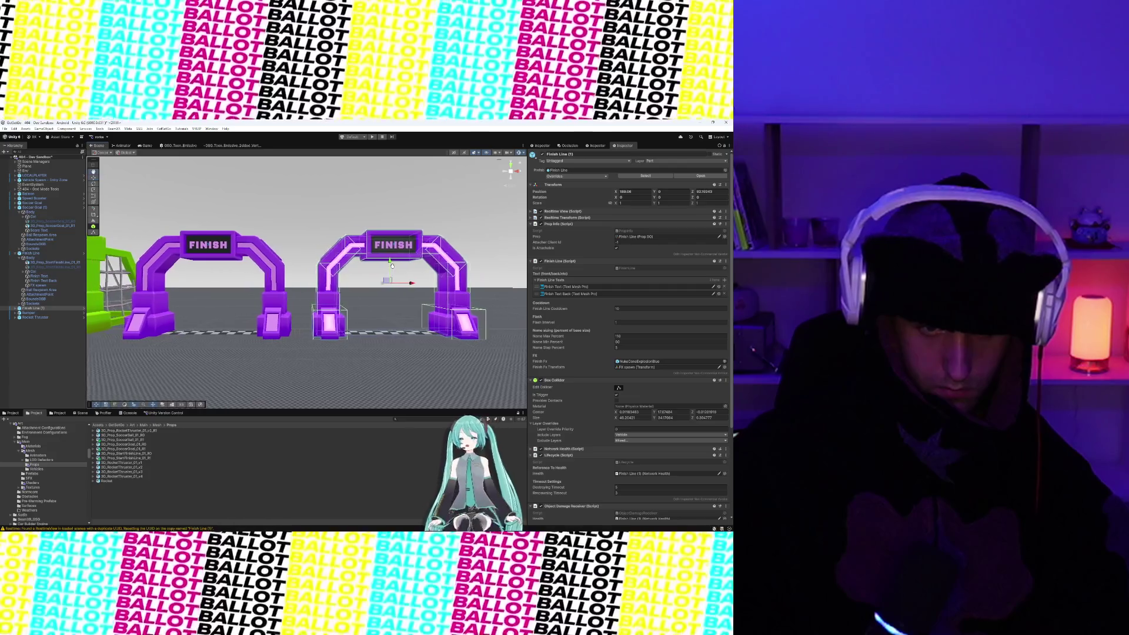
pyautogui.click(520, 182)
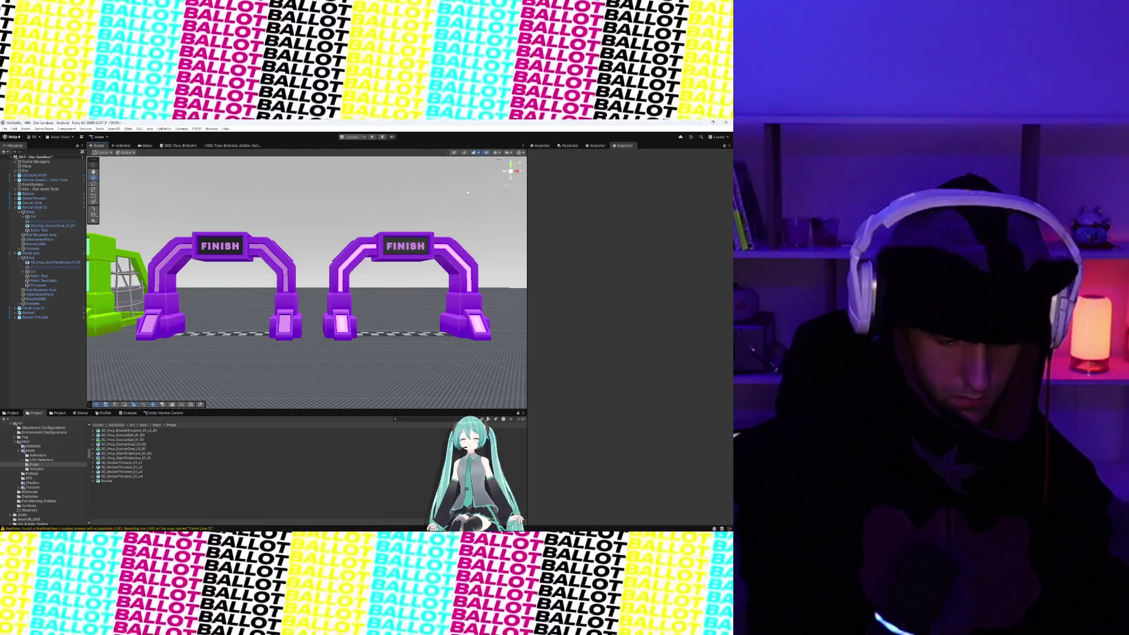
# - Snip a screenshot of the two glowing purple FINISH arches with Win+Shift+S
pyautogui.press('super+shift+s')
pyautogui.moveTo(131, 199)
pyautogui.mouseDown()
pyautogui.moveTo(375, 363)
pyautogui.moveTo(503, 384)
pyautogui.mouseUp()
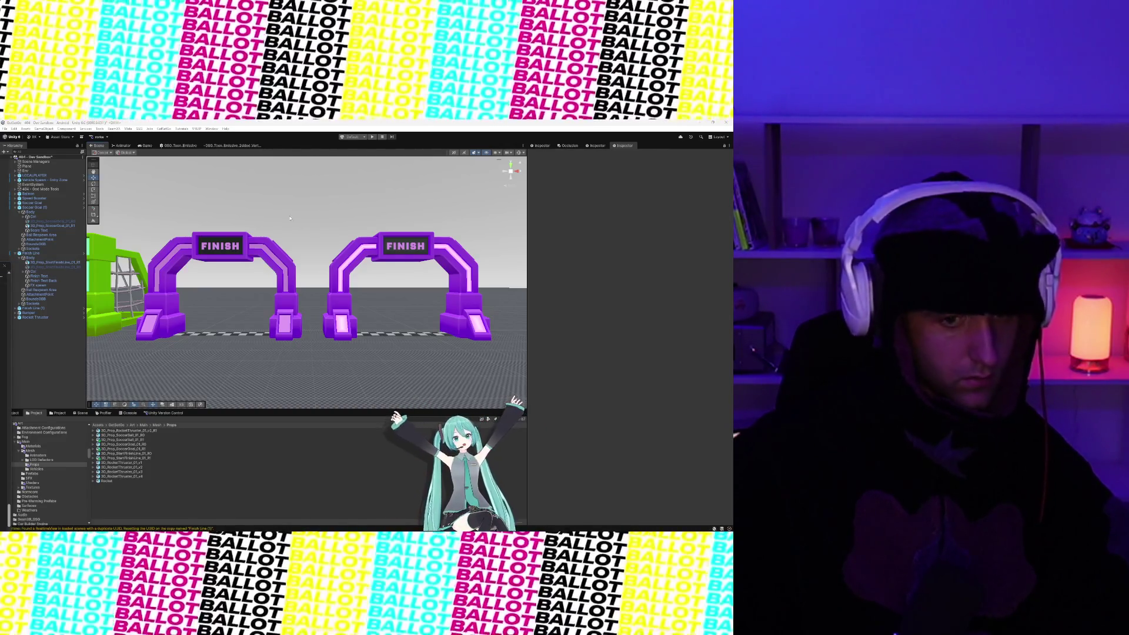
pyautogui.moveTo(265, 297); pyautogui.dragTo(482, 299)
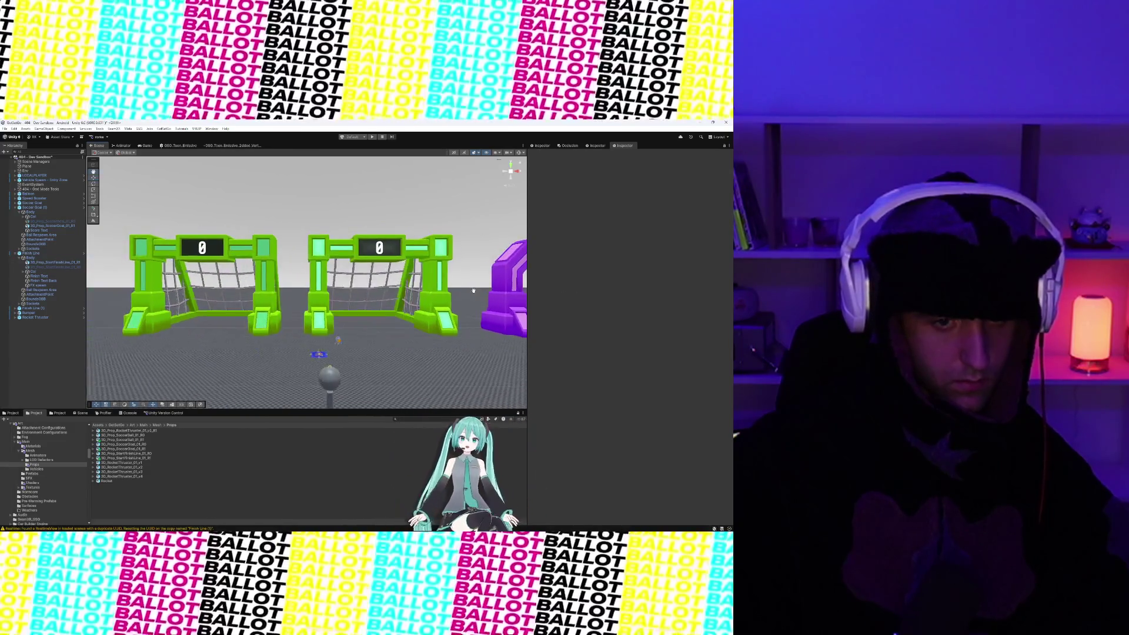
# - Check the Rocket Thruster and Speed Booster objects, then zoom in on the green soccer goals
pyautogui.scroll(1, 471, 299)
pyautogui.click(358, 366)
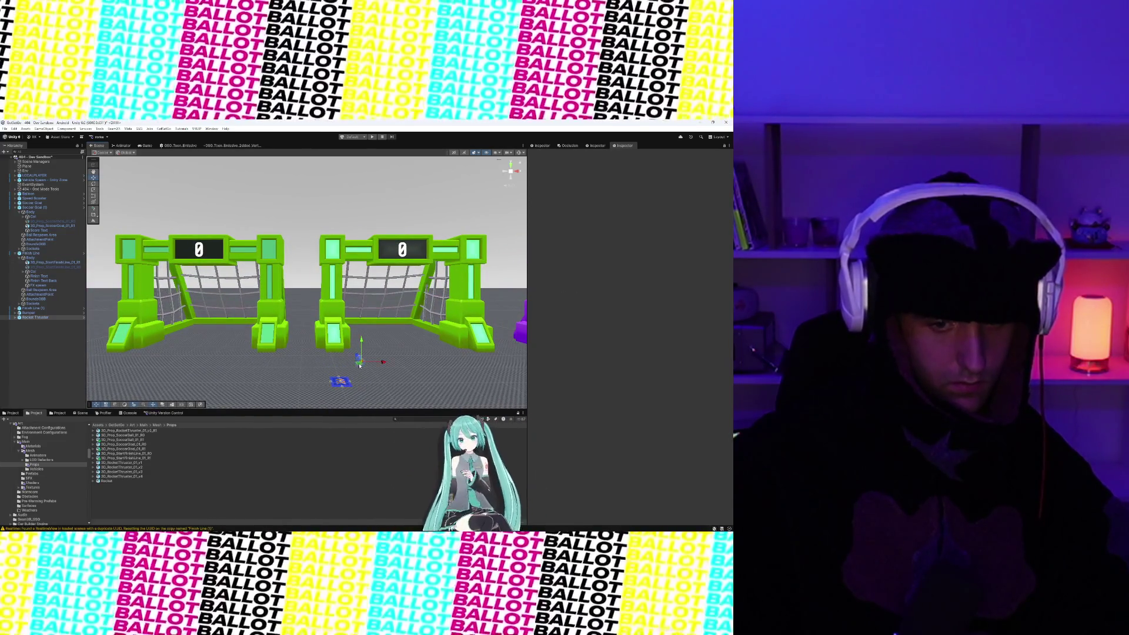
pyautogui.click(336, 382)
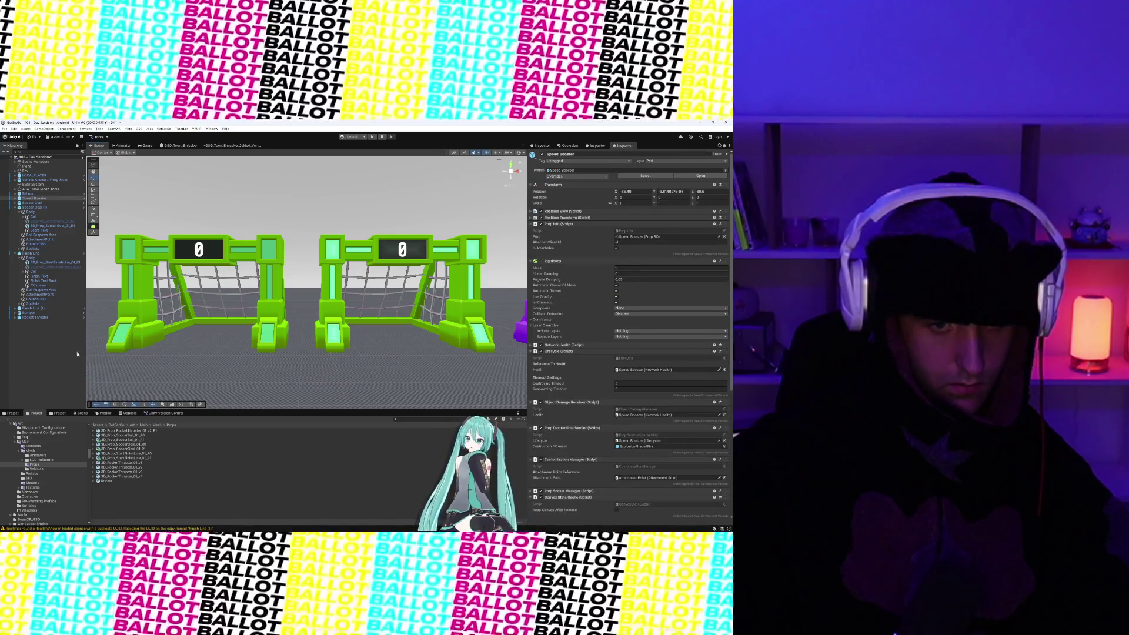
pyautogui.click(47, 351)
pyautogui.scroll(2, 278, 219)
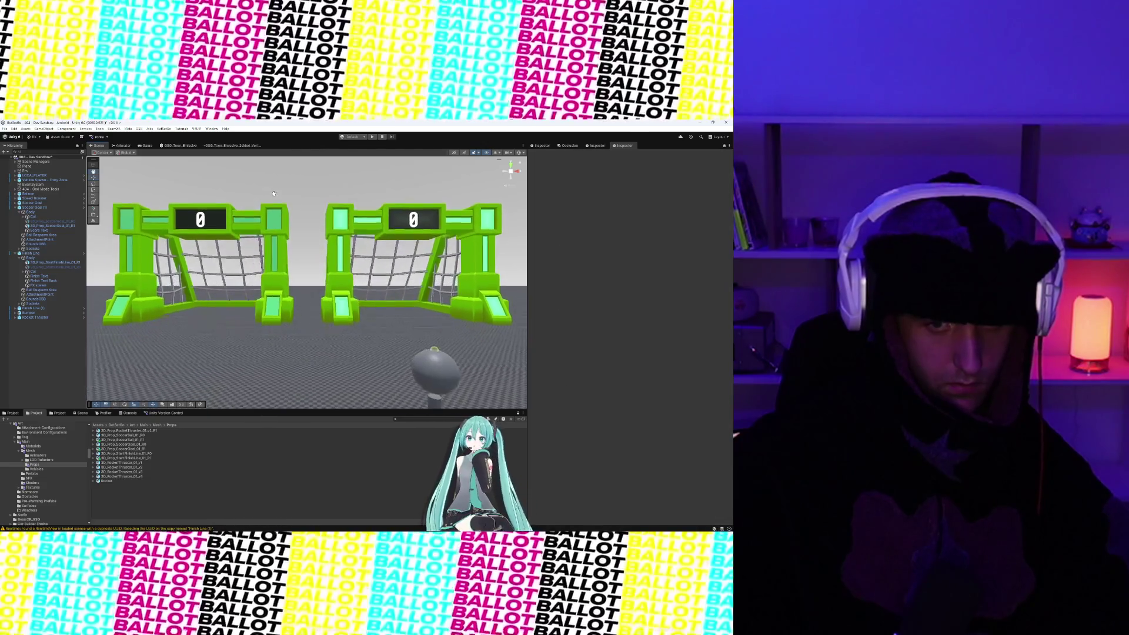
pyautogui.scroll(3, 278, 219)
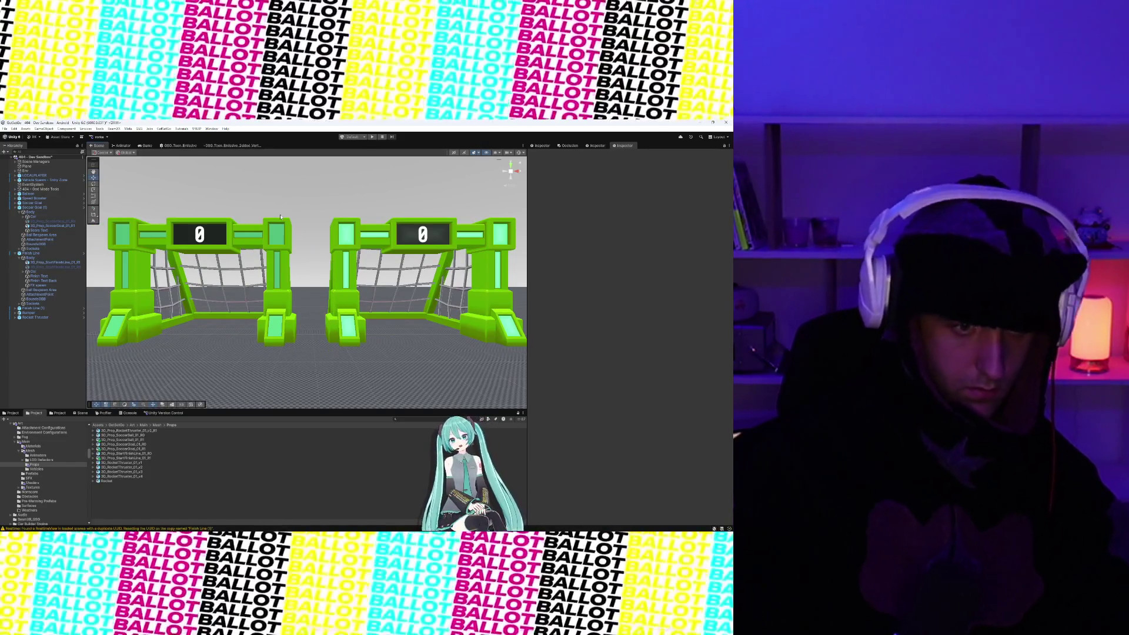
# - Snip a screenshot of the two soccer goals front-on, retaking the capture once
pyautogui.press('super+shift+s')
pyautogui.moveTo(102, 188)
pyautogui.mouseDown()
pyautogui.moveTo(156, 290)
pyautogui.moveTo(495, 376)
pyautogui.moveTo(524, 386)
pyautogui.moveTo(522, 398)
pyautogui.mouseUp()
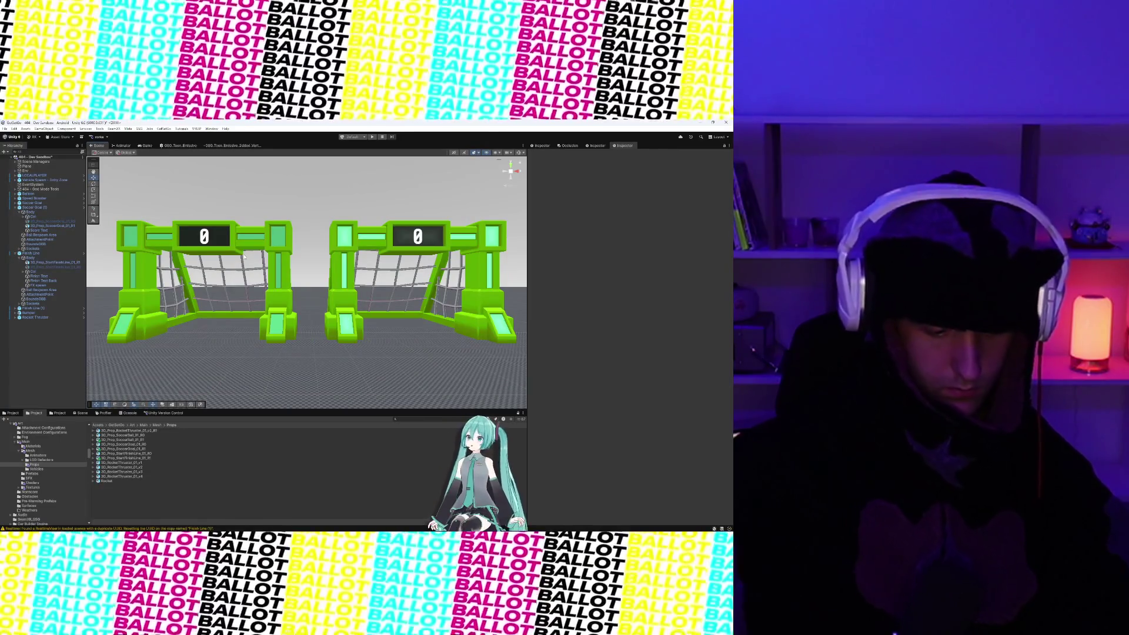
pyautogui.press('super+shift+s')
pyautogui.moveTo(103, 191)
pyautogui.mouseDown()
pyautogui.moveTo(195, 366)
pyautogui.moveTo(522, 402)
pyautogui.mouseUp()
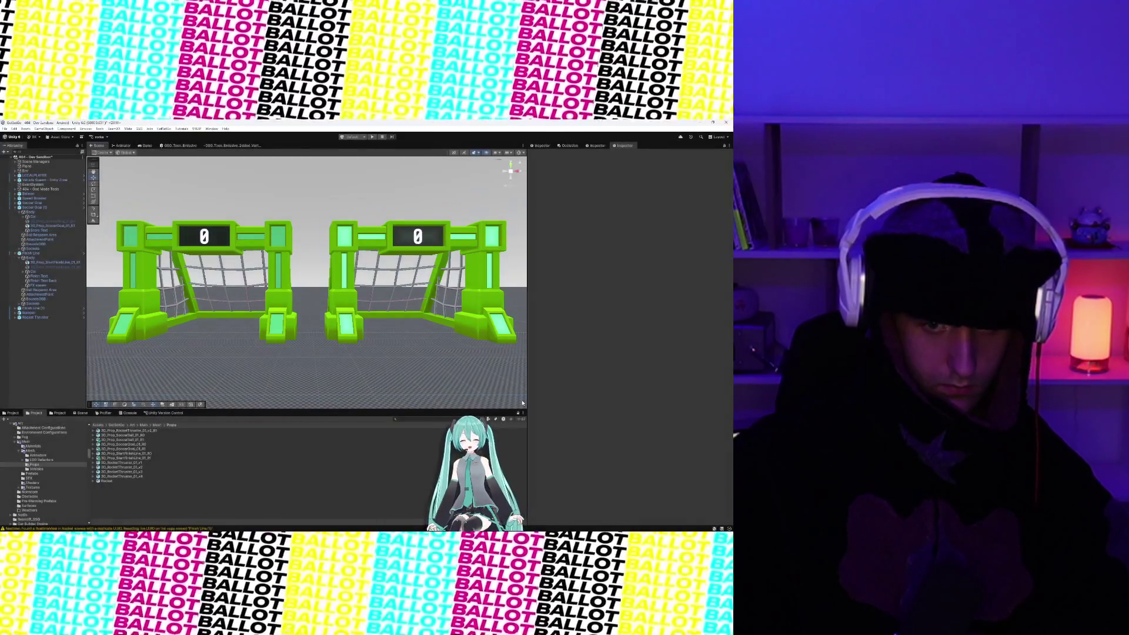
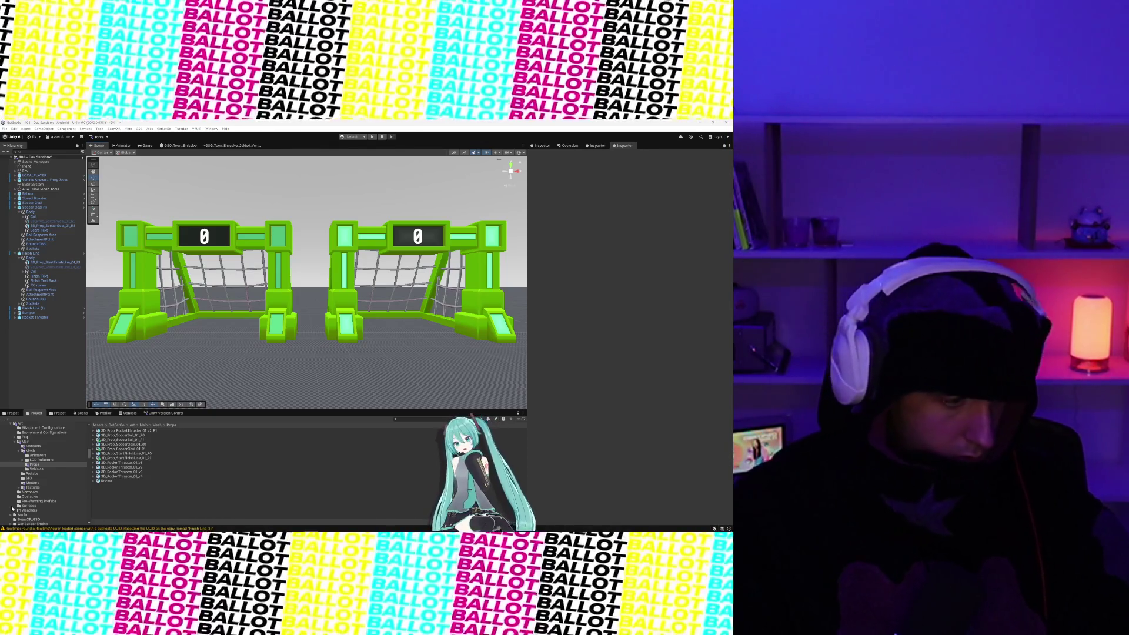
# - Inspect the soccer goal, then pan and zoom the Scene view to frame both goals and the FINISH arches
pyautogui.moveTo(19, 529)
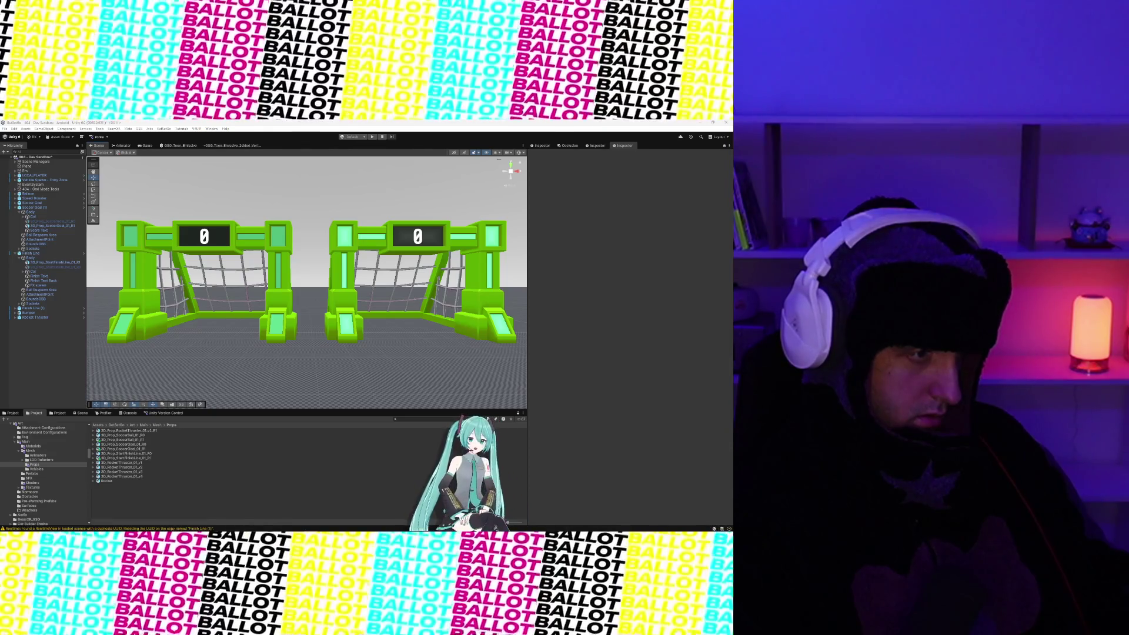
pyautogui.scroll(-5, 410, 317)
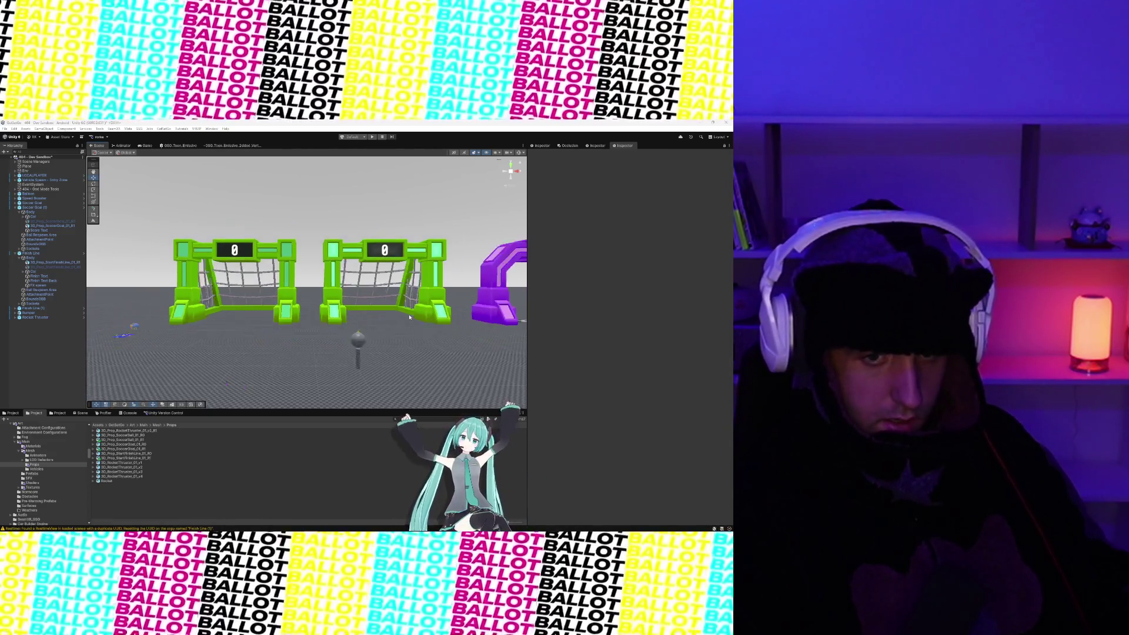
pyautogui.scroll(5, 318, 347)
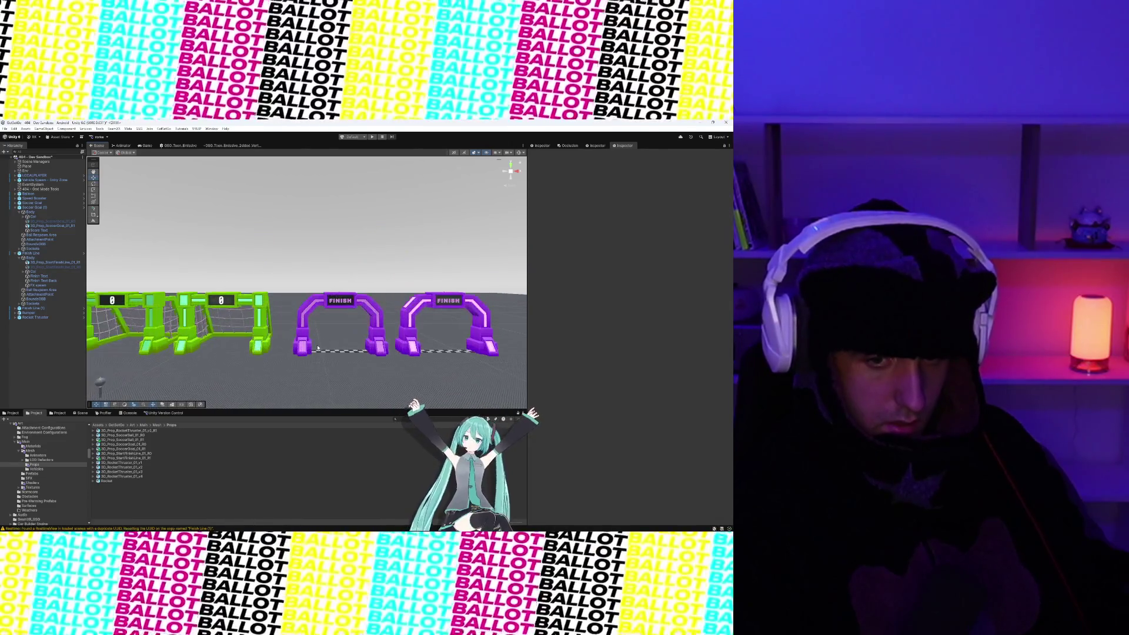
pyautogui.scroll(5, 317, 348)
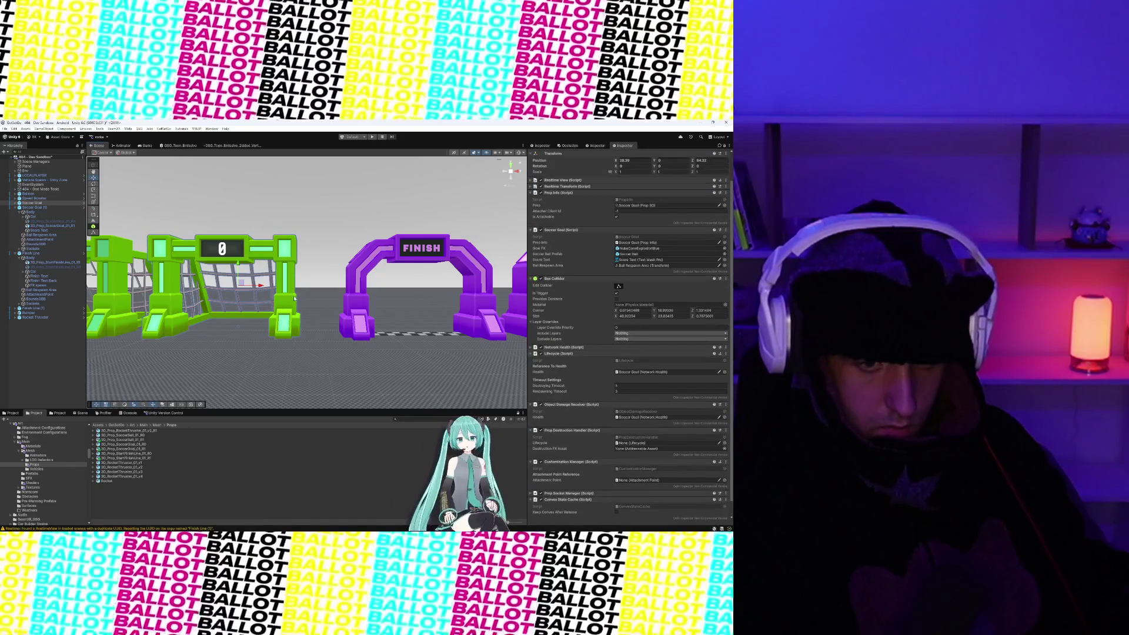
pyautogui.click(241, 288)
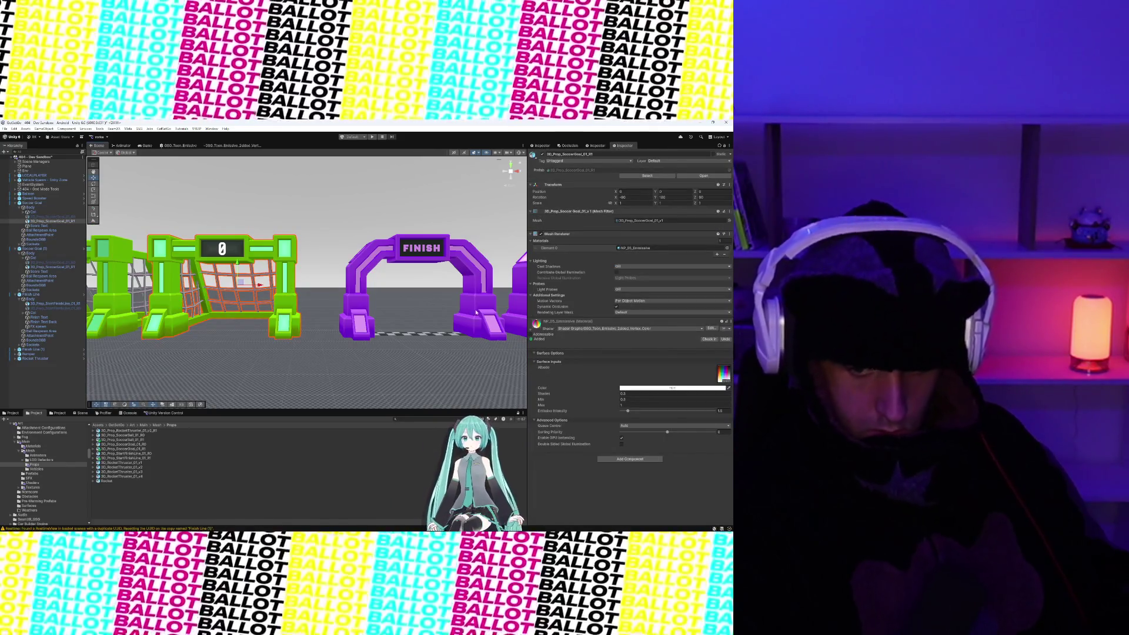
pyautogui.moveTo(462, 309); pyautogui.dragTo(334, 319)
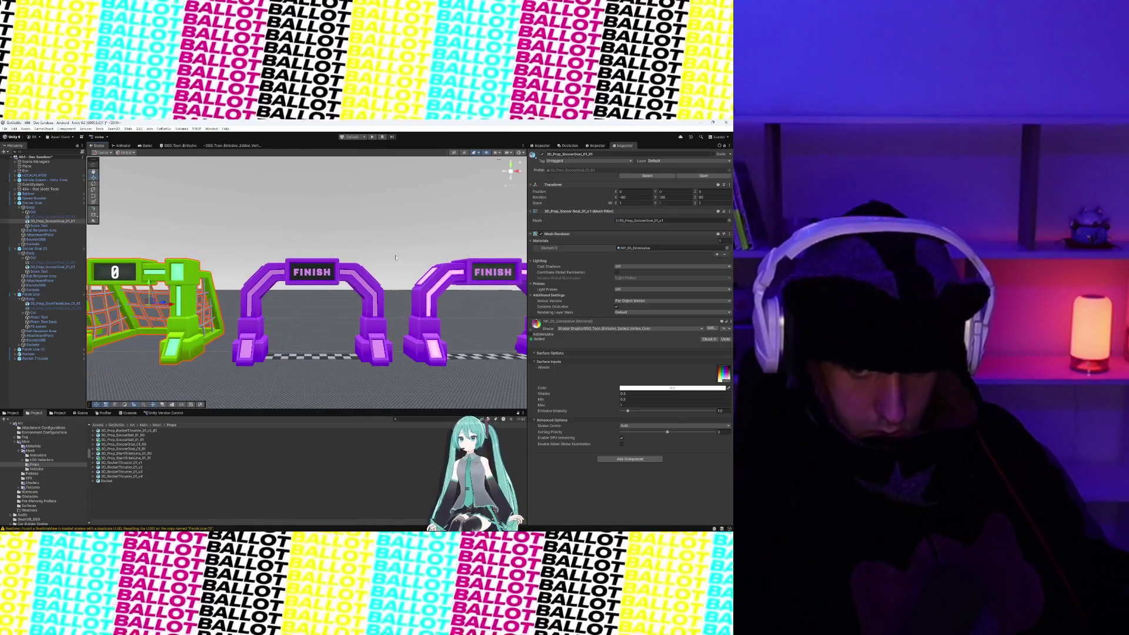
pyautogui.click(141, 371)
pyautogui.scroll(-2, 141, 306)
pyautogui.moveTo(141, 306); pyautogui.dragTo(253, 312)
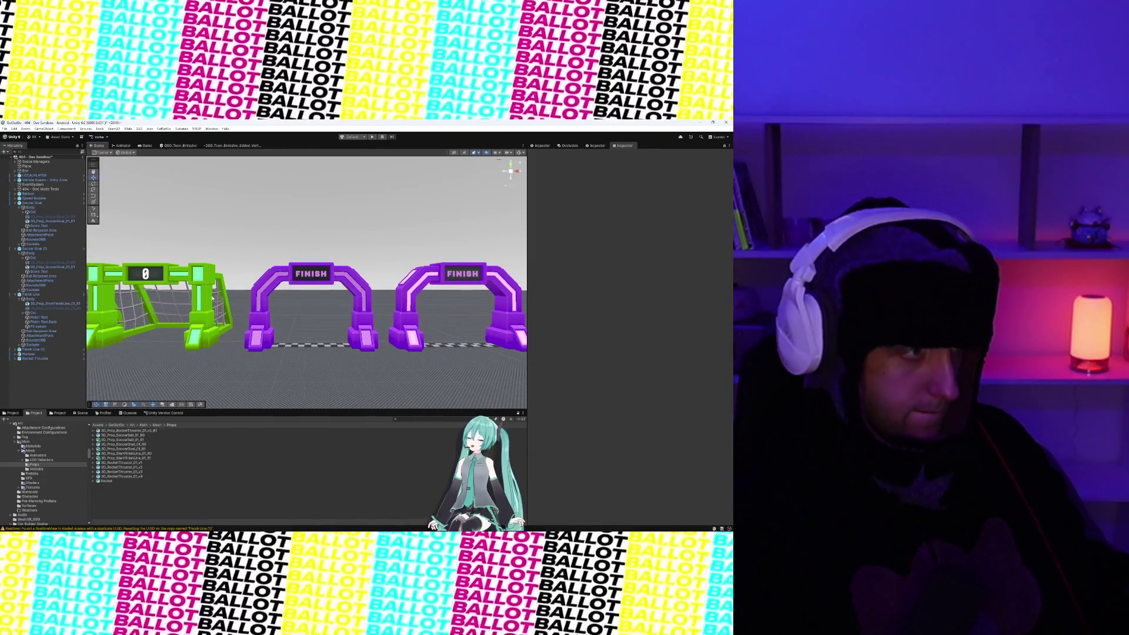
pyautogui.scroll(-1, 254, 312)
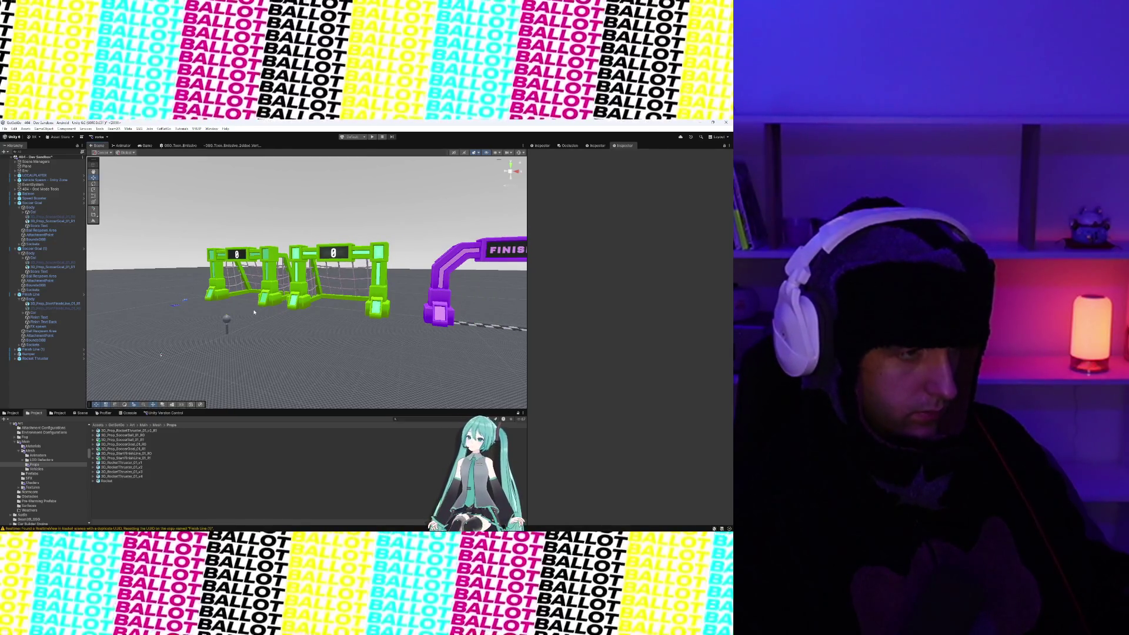
pyautogui.scroll(-2, 254, 313)
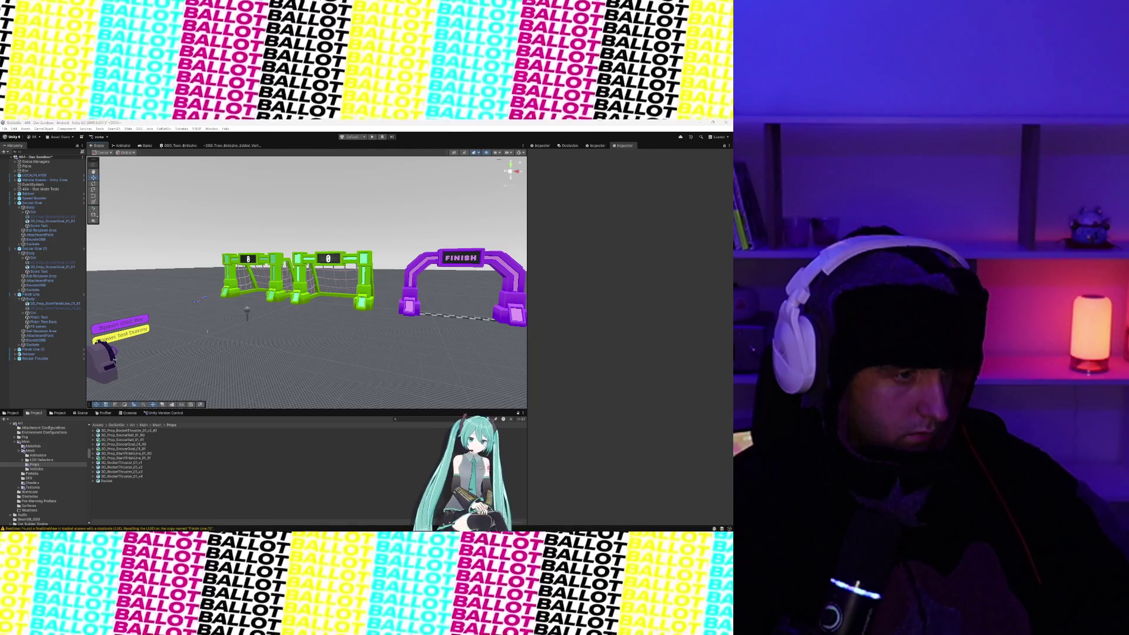
# - Orbit the Scene view to bring the goals and arches closer
pyautogui.scroll(-10, 261, 310)
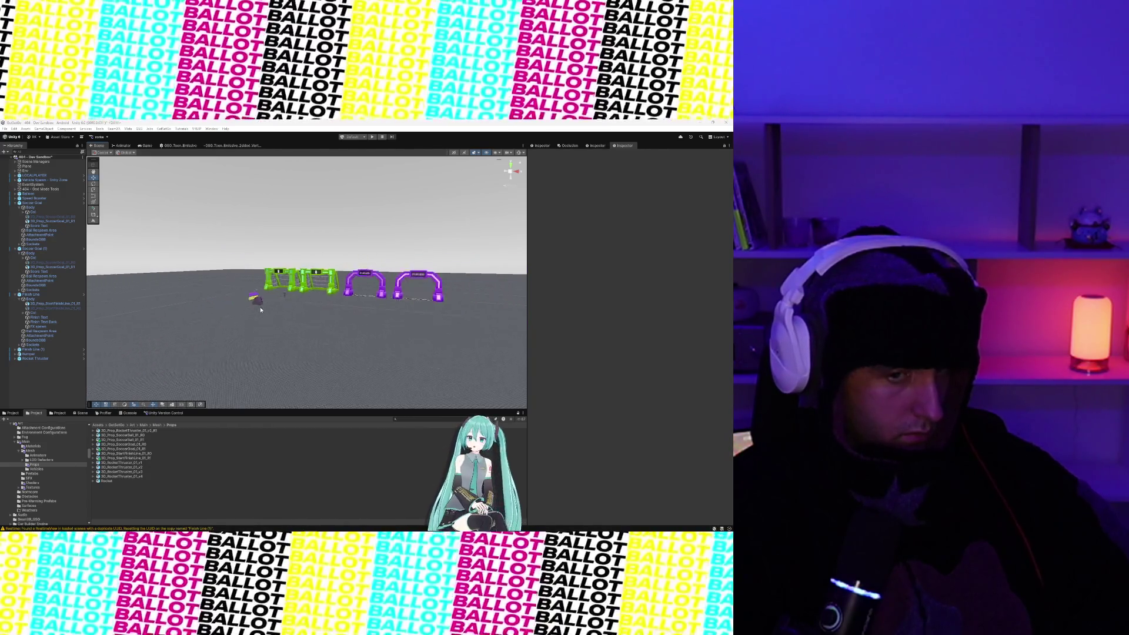
pyautogui.scroll(10, 261, 310)
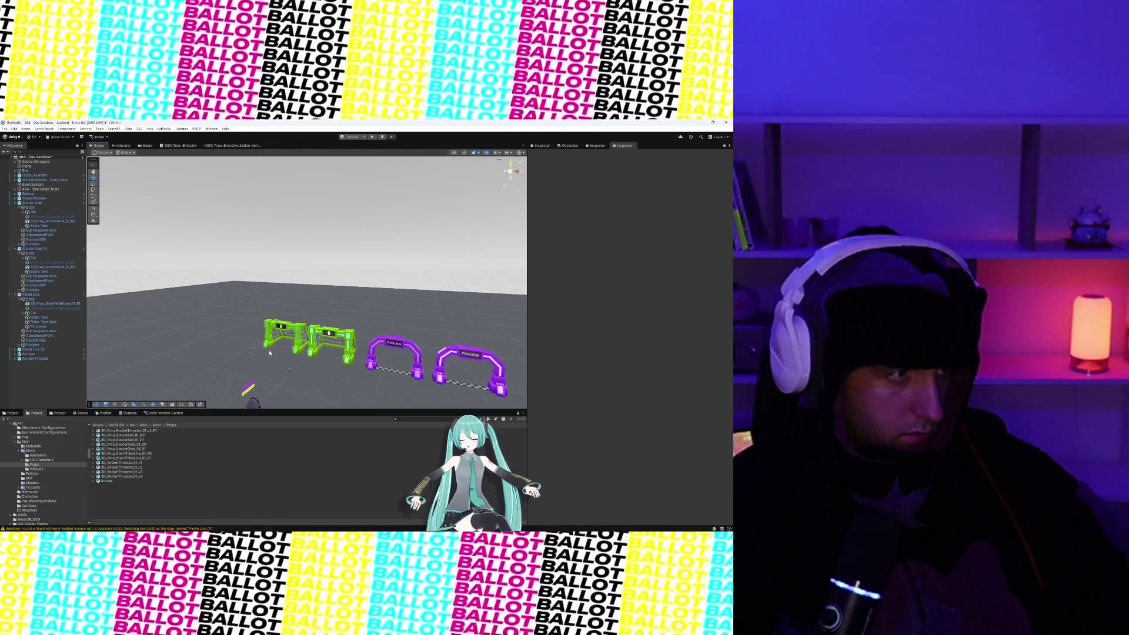
pyautogui.moveTo(240, 322)
pyautogui.mouseDown()
pyautogui.moveTo(323, 327)
pyautogui.moveTo(298, 335)
pyautogui.moveTo(301, 302)
pyautogui.moveTo(370, 260)
pyautogui.moveTo(423, 259)
pyautogui.moveTo(137, 347)
pyautogui.mouseUp()
# - Select the speed booster, level the view with the goals, and bring up the Linear board
pyautogui.click(137, 347)
pyautogui.scroll(-10, 164, 353)
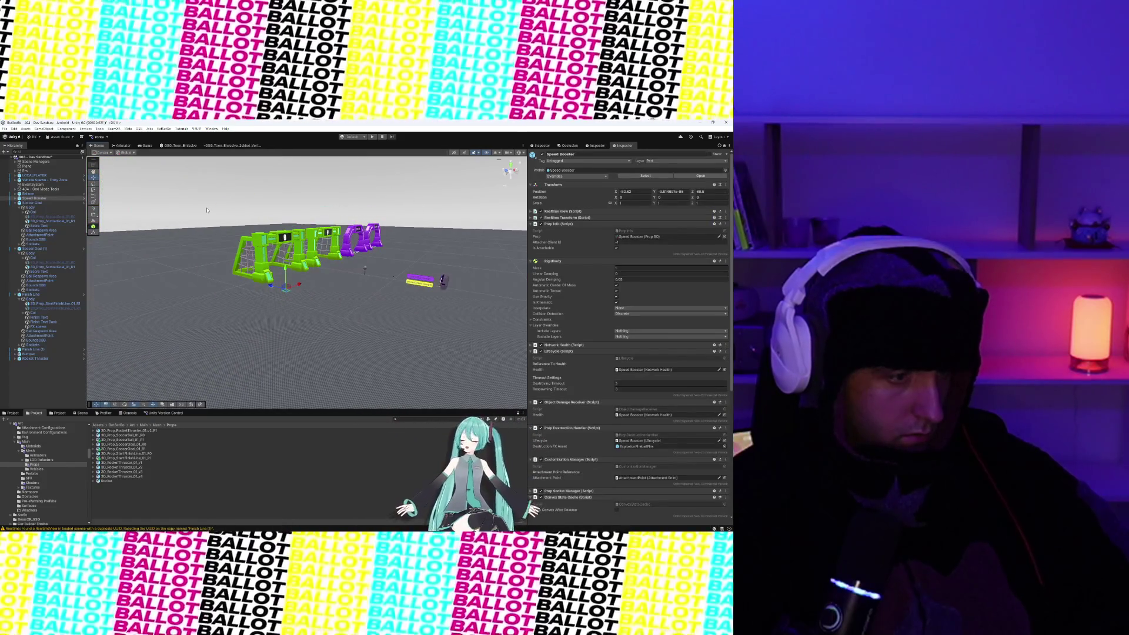
pyautogui.click(266, 293)
pyautogui.moveTo(267, 293); pyautogui.dragTo(241, 295)
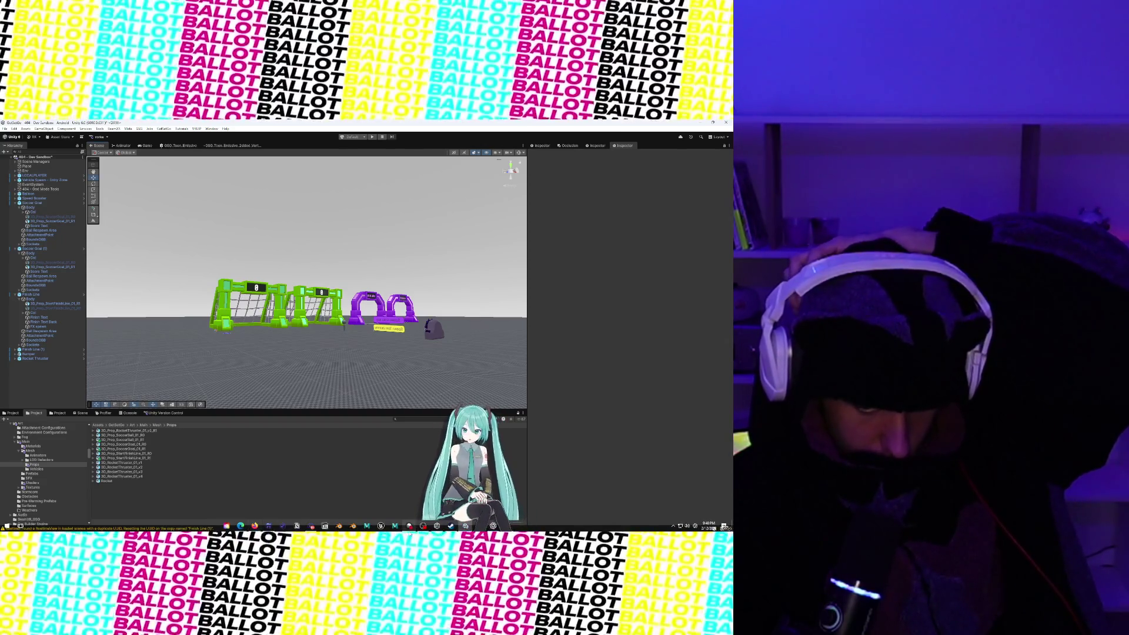
pyautogui.click(409, 525)
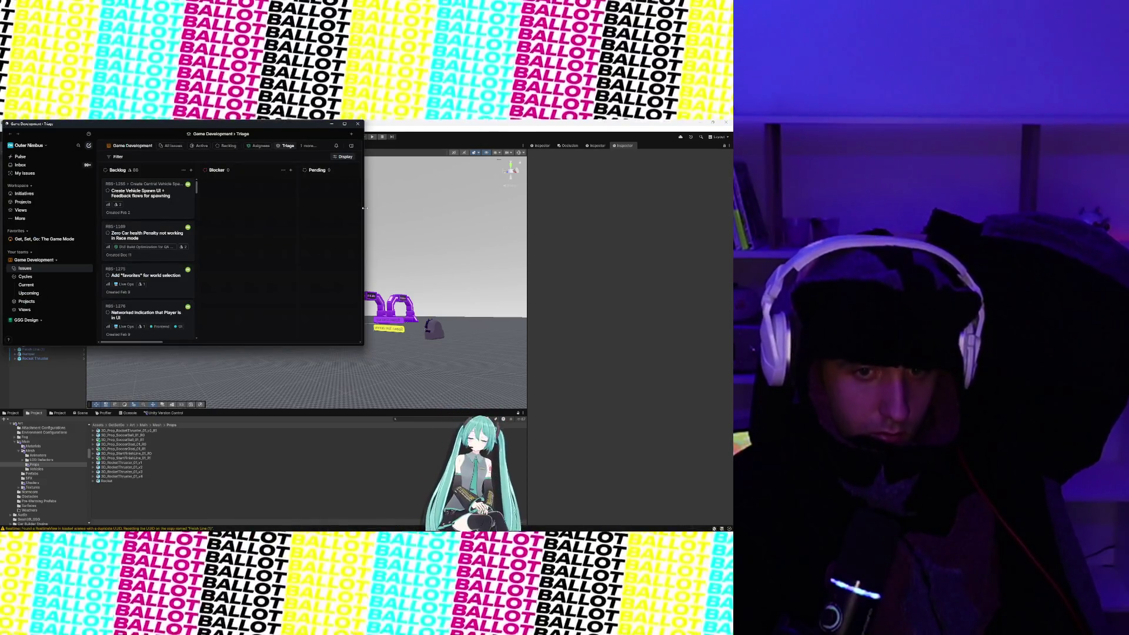
# - Enlarge the Linear window wider and taller to show more columns and cards
pyautogui.moveTo(363, 241); pyautogui.dragTo(617, 241)
pyautogui.moveTo(379, 345); pyautogui.dragTo(379, 504)
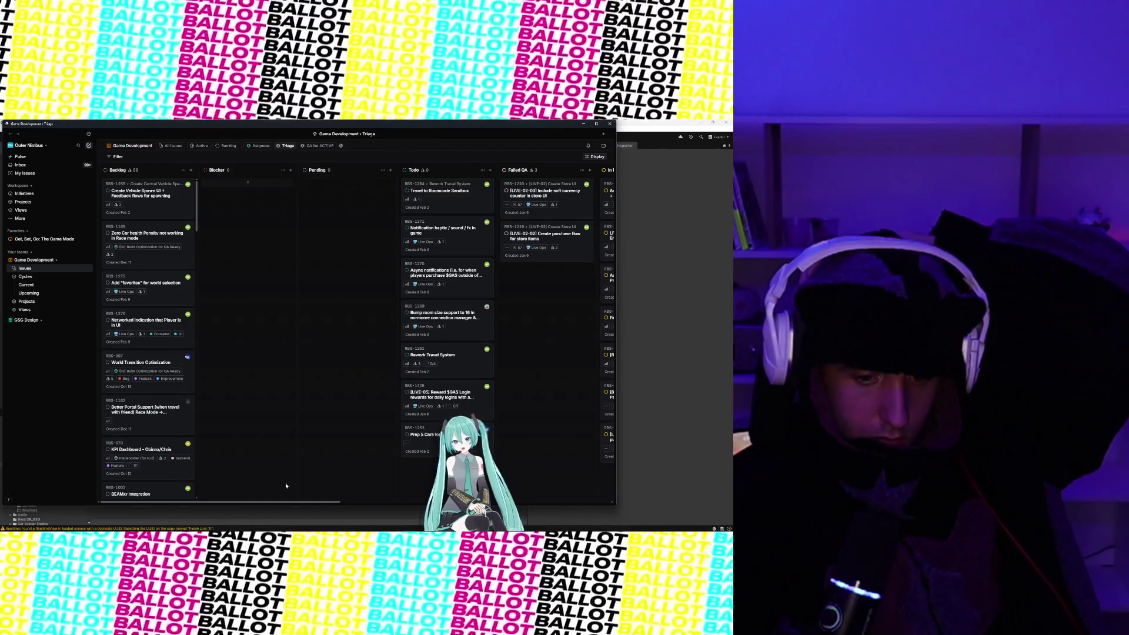
pyautogui.moveTo(281, 503)
pyautogui.mouseDown()
pyautogui.moveTo(478, 504)
pyautogui.moveTo(452, 504)
pyautogui.mouseUp()
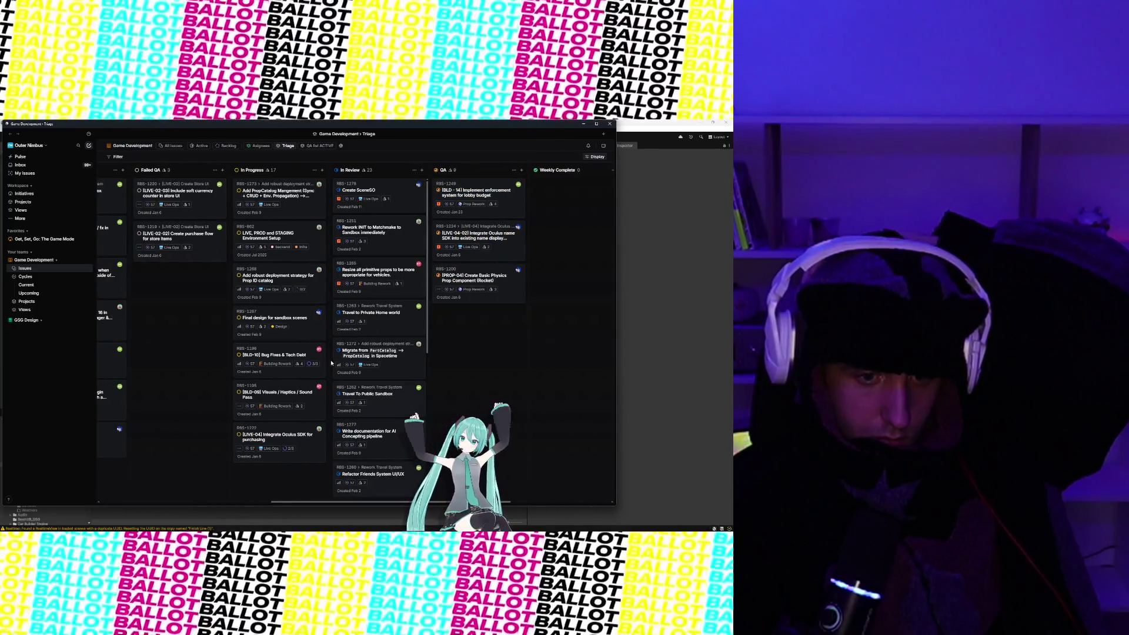
# - Move the 'Final design for sandbox scenes' card into In Review, then scroll through the board
pyautogui.moveTo(290, 319); pyautogui.dragTo(395, 313)
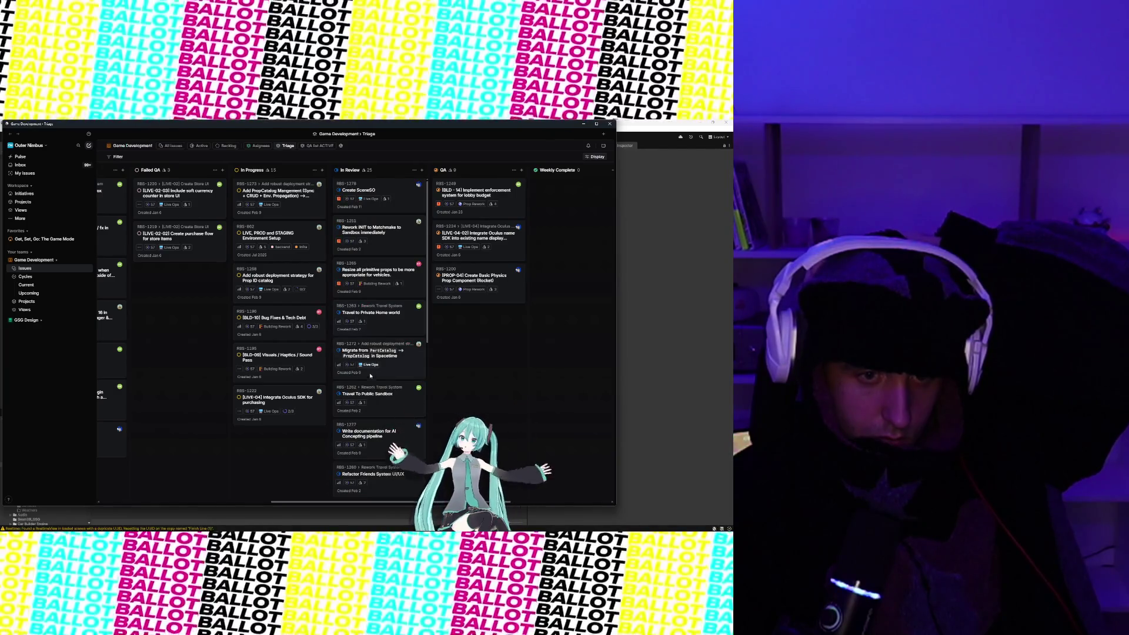
pyautogui.hscroll(2, 345, 504)
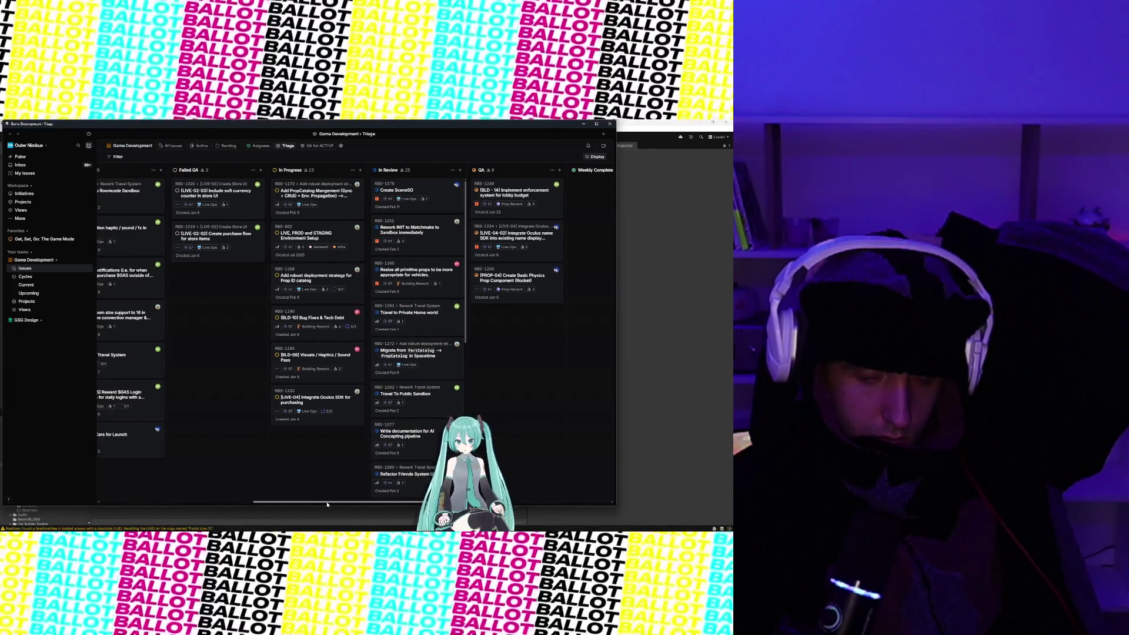
pyautogui.scroll(-3, 352, 416)
pyautogui.scroll(-5, 353, 416)
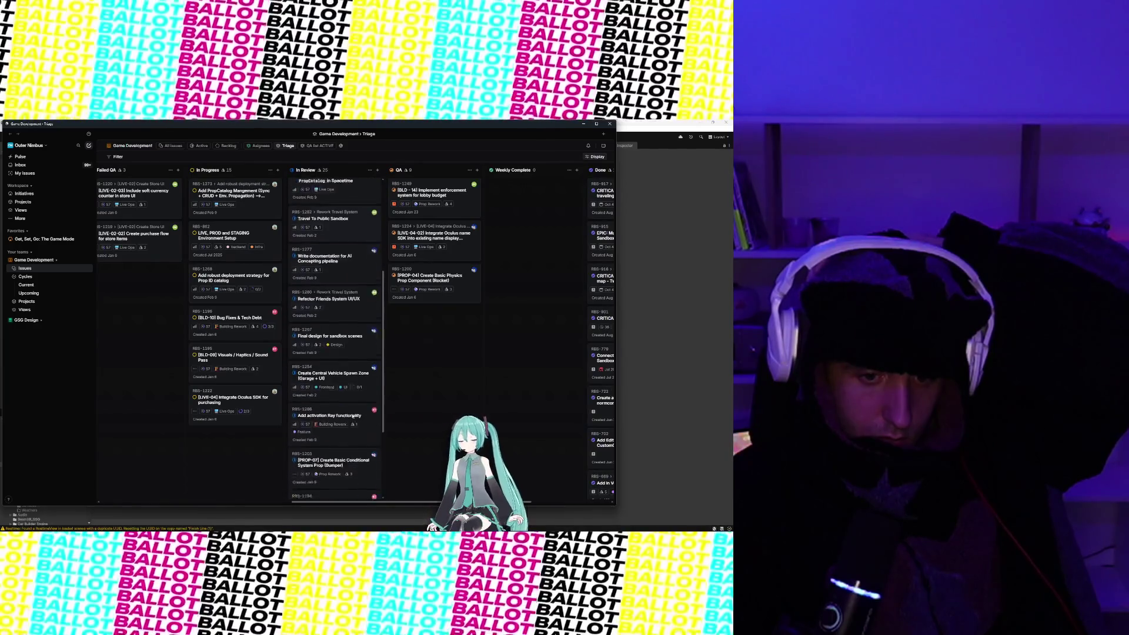
pyautogui.scroll(-1, 352, 416)
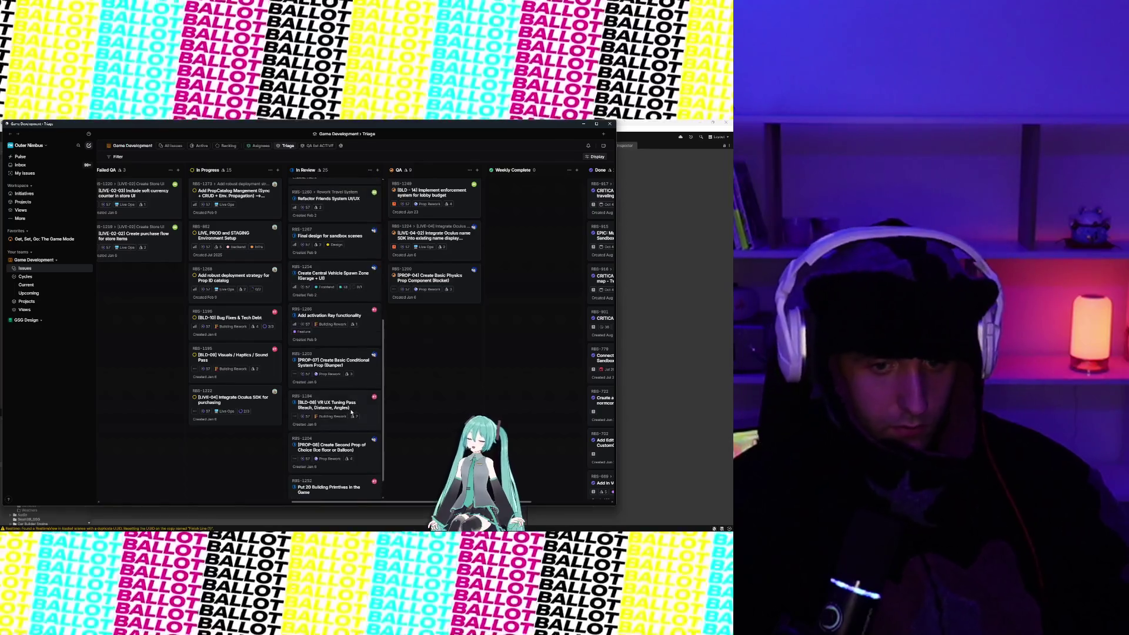
pyautogui.scroll(3, 333, 319)
pyautogui.scroll(3, 332, 320)
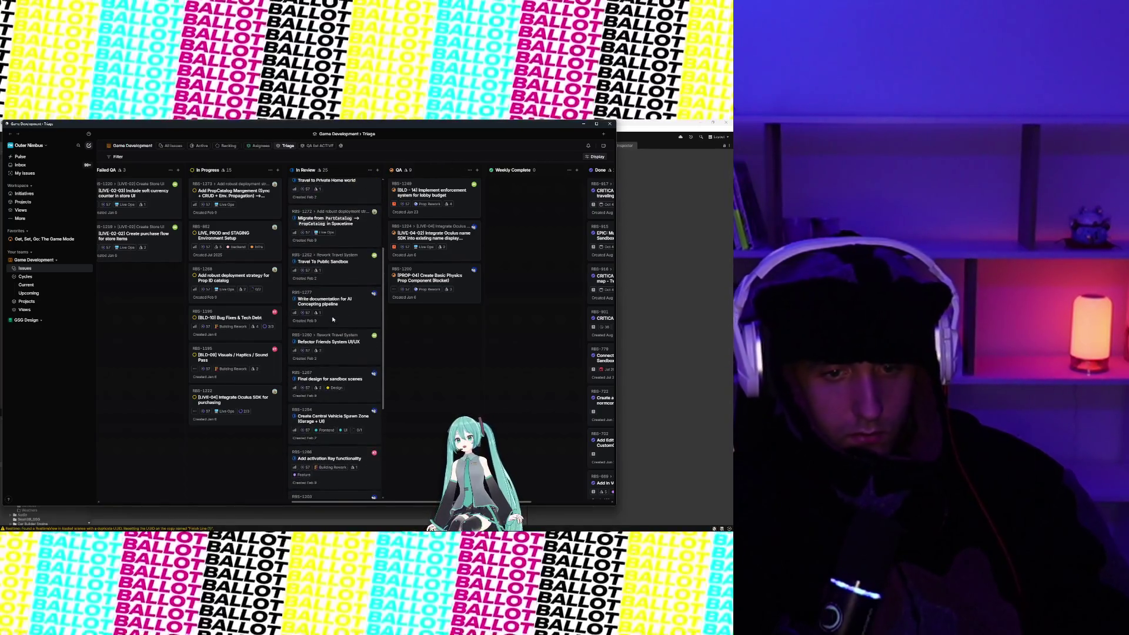
pyautogui.scroll(4, 333, 319)
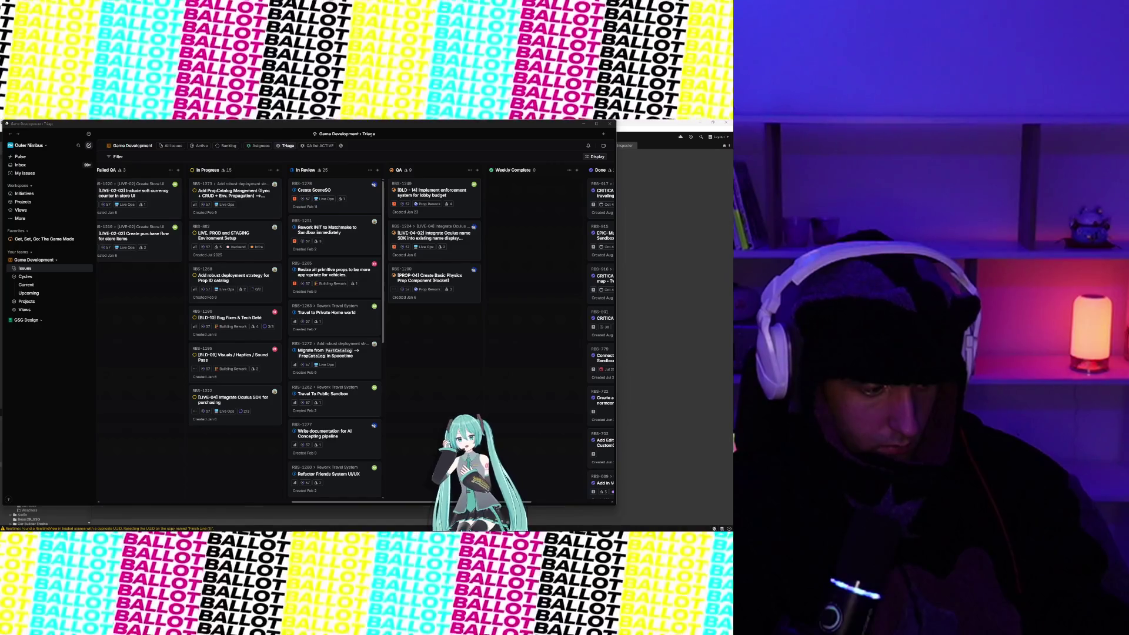
pyautogui.scroll(-3, 337, 323)
pyautogui.scroll(-5, 337, 322)
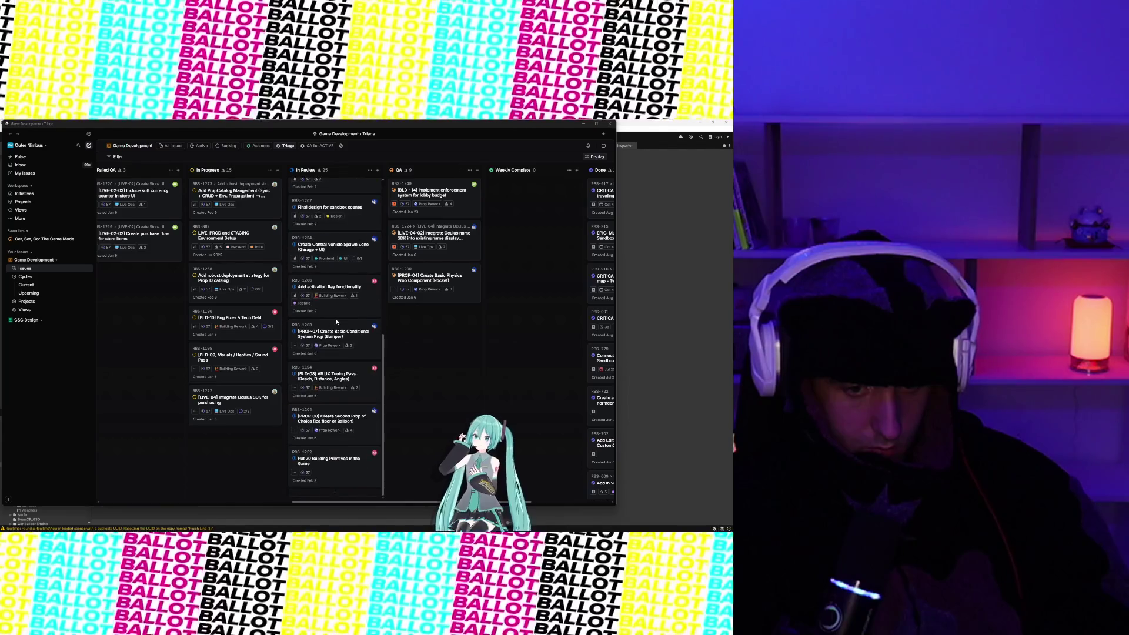